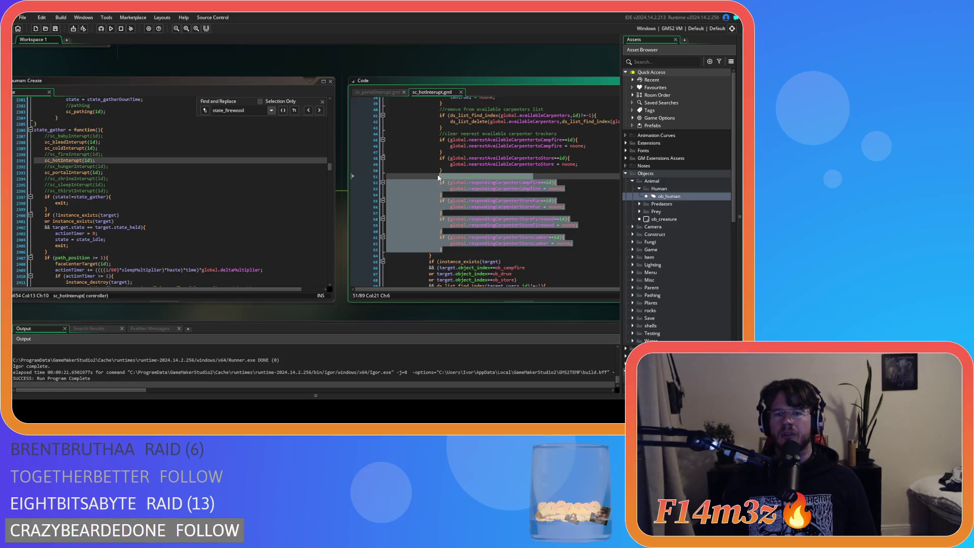
# Deselect the carpenter tracker block and place the caret at line 63.
pyautogui.rightClick(431, 210)
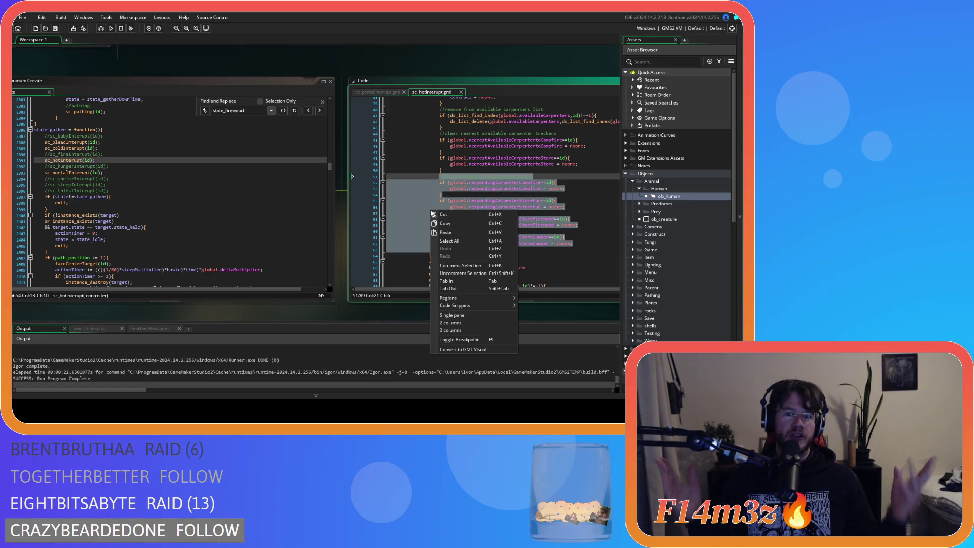
pyautogui.click(444, 223)
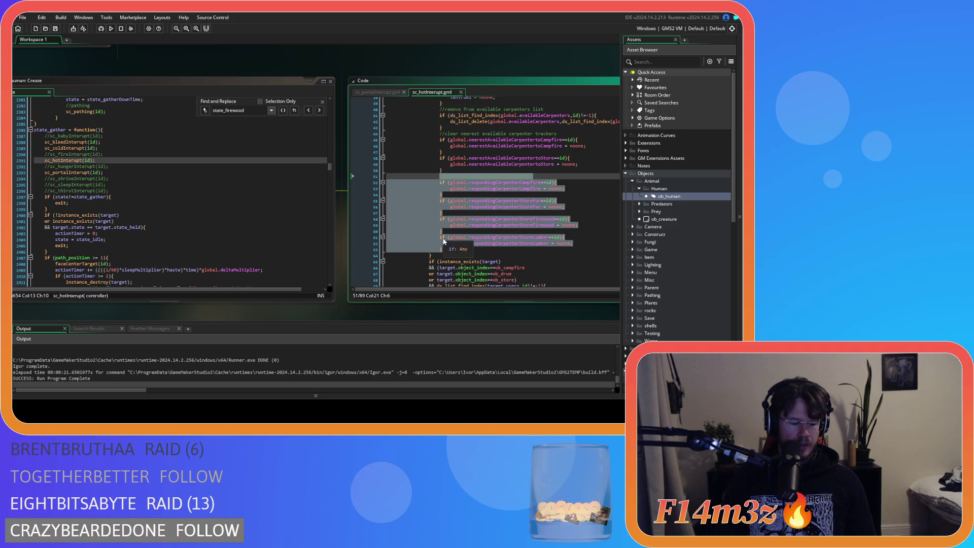
pyautogui.rightClick(398, 217)
pyautogui.click(411, 230)
pyautogui.click(454, 251)
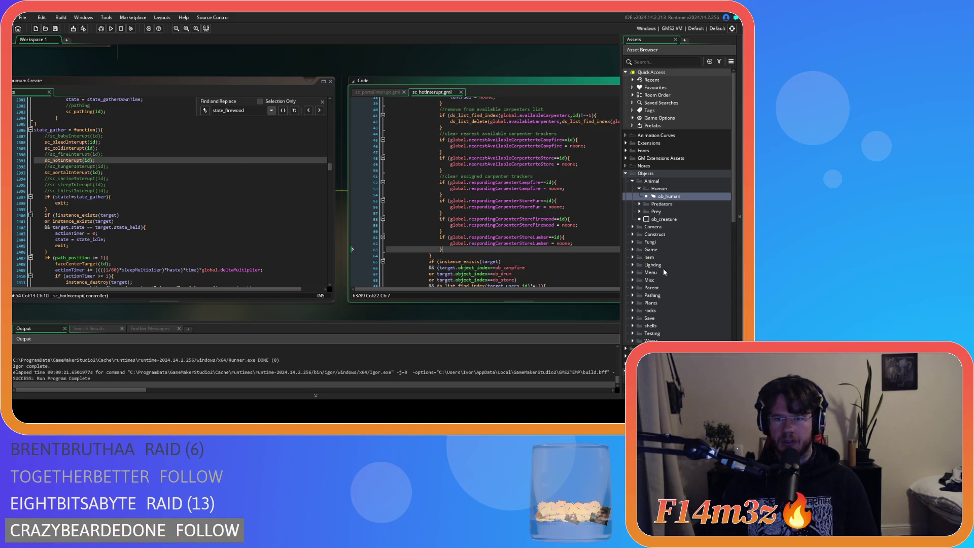
pyautogui.scroll(-15, 663, 269)
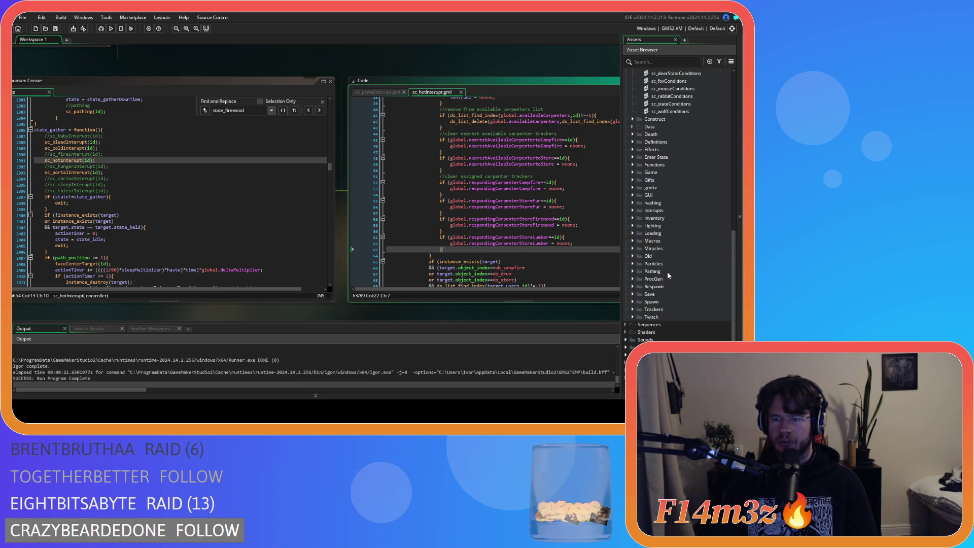
# Open sc_babyInterupt and sc_bleedInterupt, scrolling bleed to line 95, then open sc_coldInterupt.
pyautogui.click(633, 211)
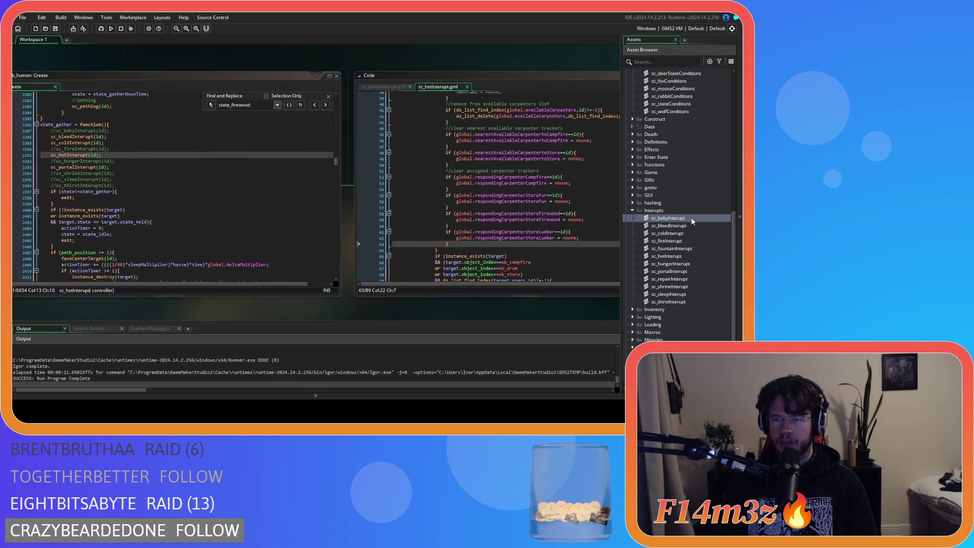
pyautogui.doubleClick(691, 217)
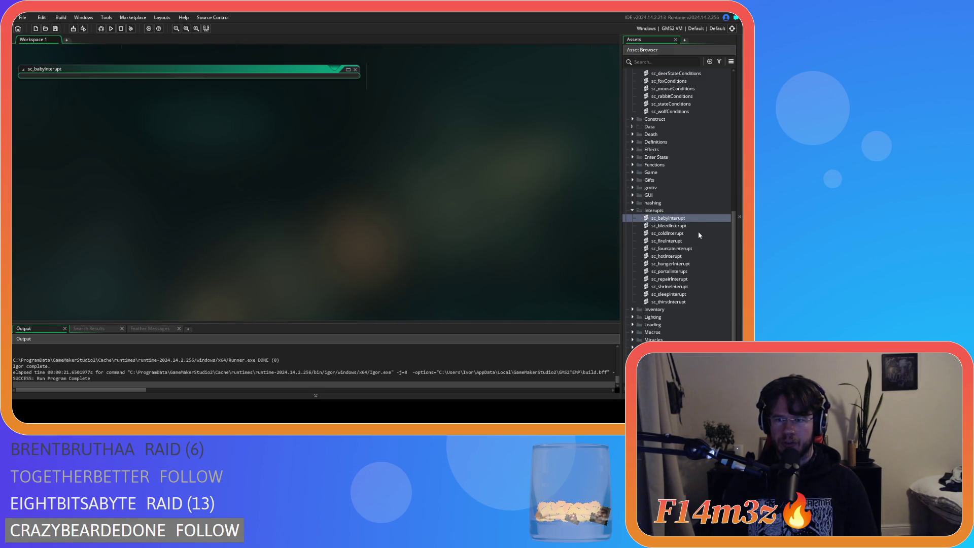
pyautogui.click(696, 228)
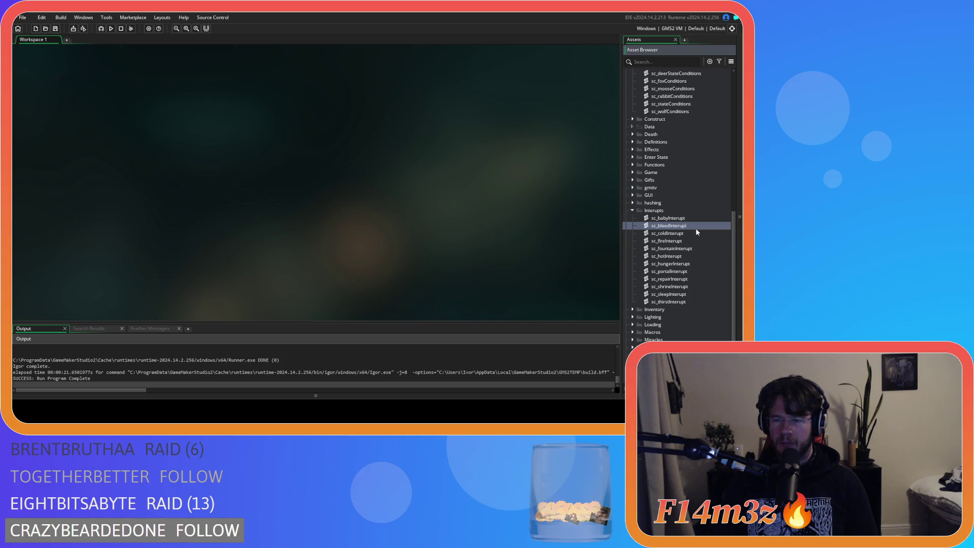
pyautogui.doubleClick(695, 227)
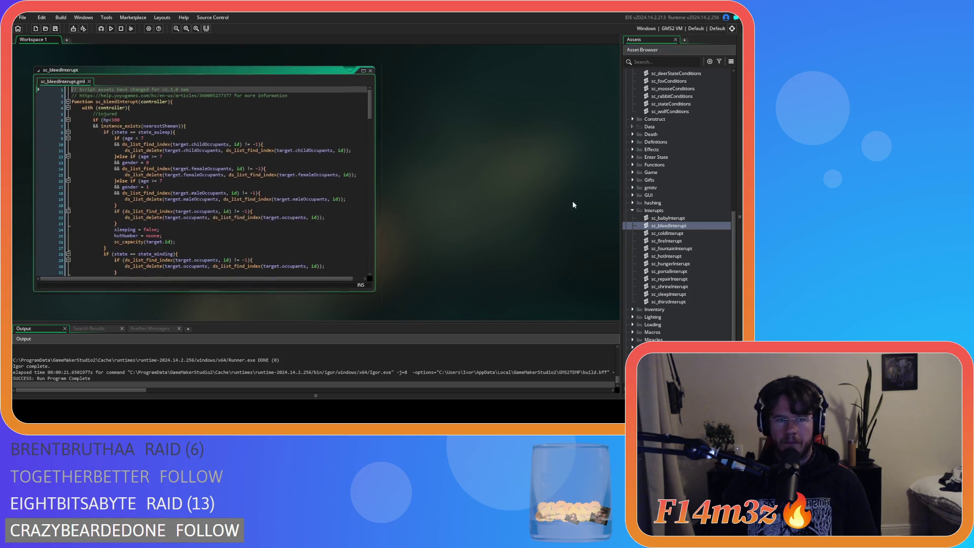
pyautogui.moveTo(368, 116); pyautogui.dragTo(366, 189)
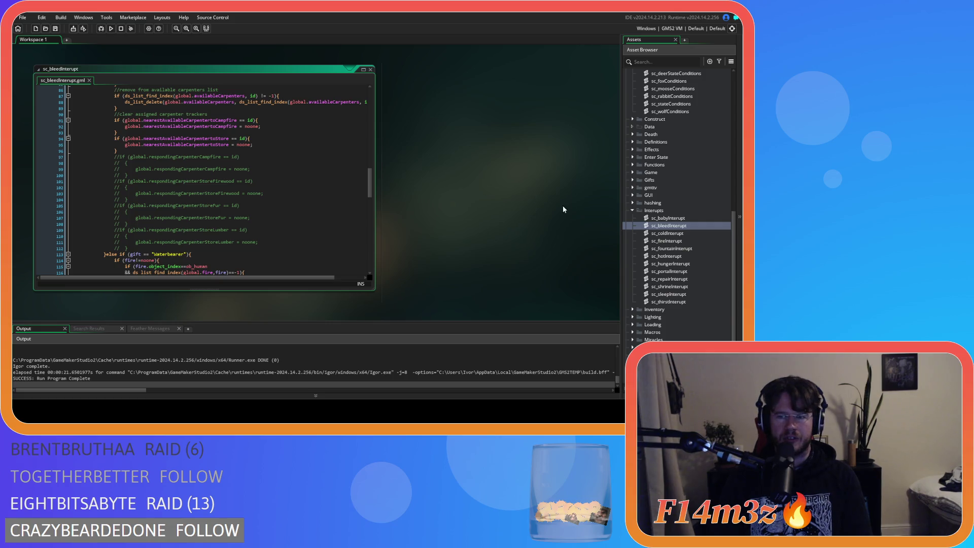
pyautogui.doubleClick(677, 234)
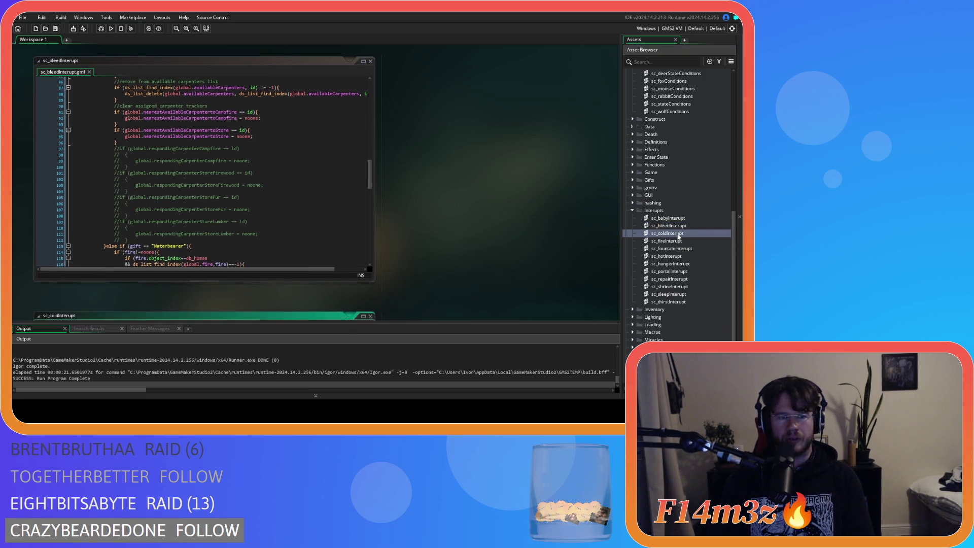
# Select the carpenter tracker checks at lines 56–67 in sc_coldInterupt and compare with sc_bleedInterupt.
pyautogui.scroll(-5, 373, 190)
pyautogui.scroll(-2, 318, 178)
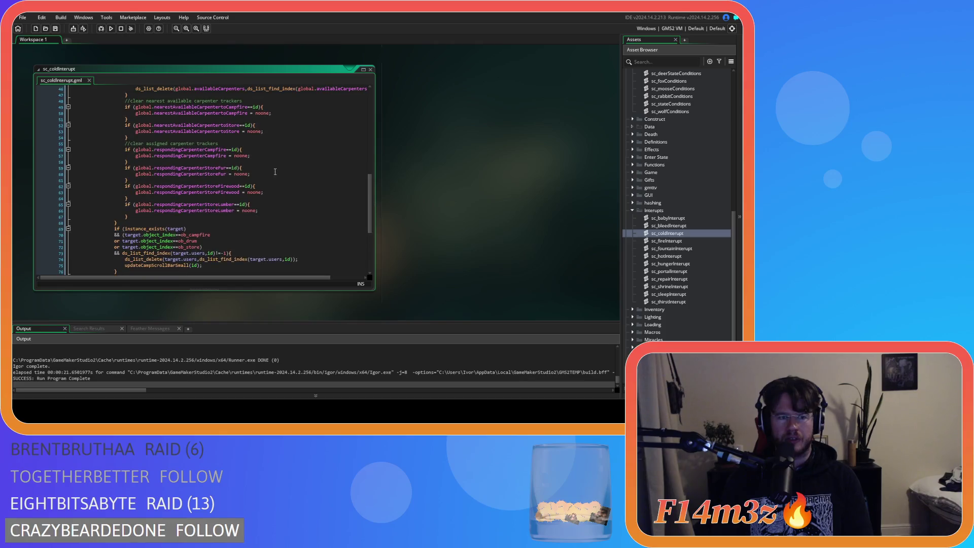
pyautogui.moveTo(144, 153)
pyautogui.mouseDown()
pyautogui.moveTo(198, 189)
pyautogui.moveTo(355, 217)
pyautogui.mouseUp()
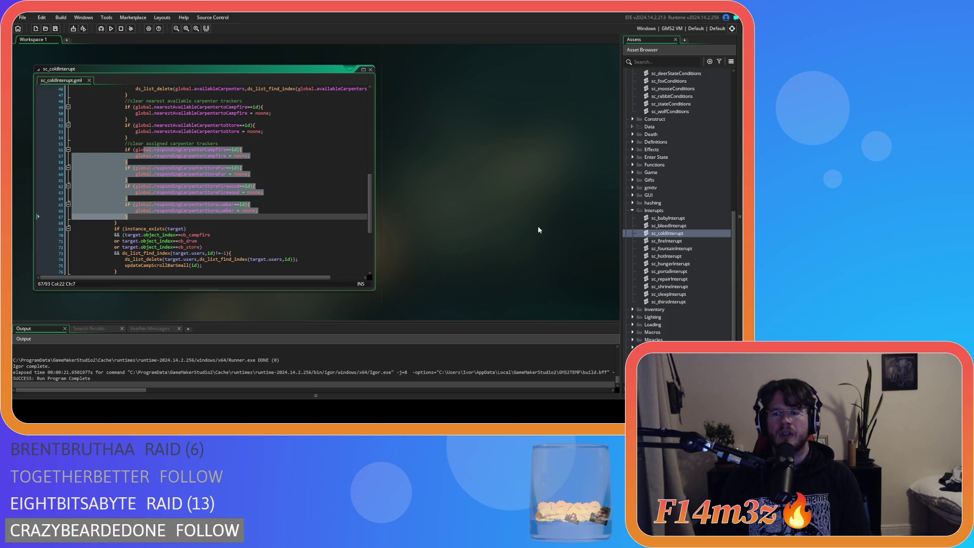
pyautogui.doubleClick(686, 225)
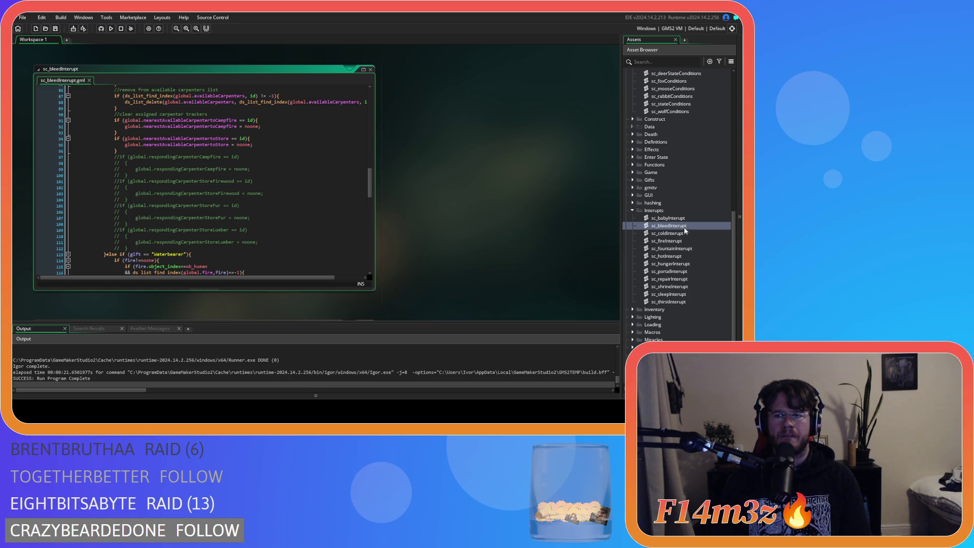
# Open and close sc_fountainInterupt, then open sc_hotInterupt to view its tracker clearing.
pyautogui.doubleClick(687, 248)
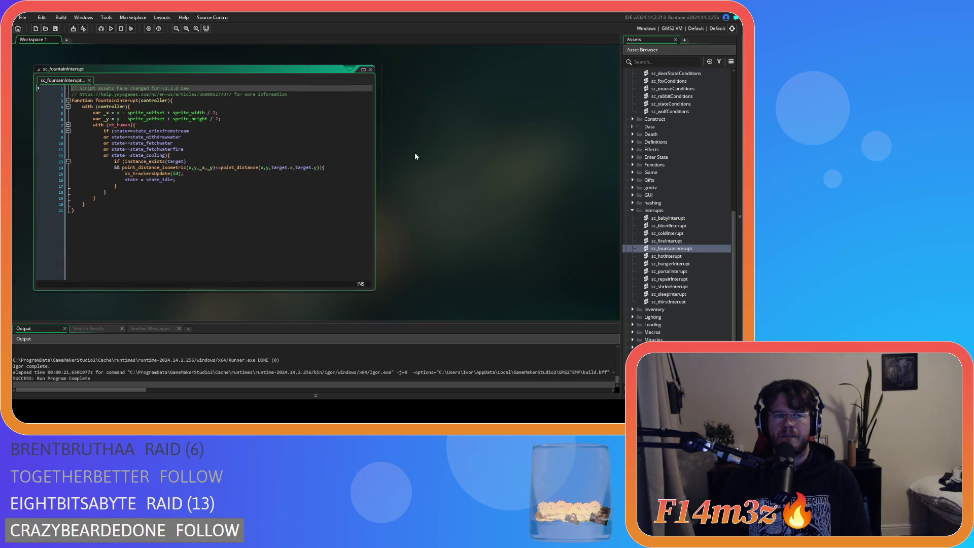
pyautogui.click(370, 69)
pyautogui.click(320, 194)
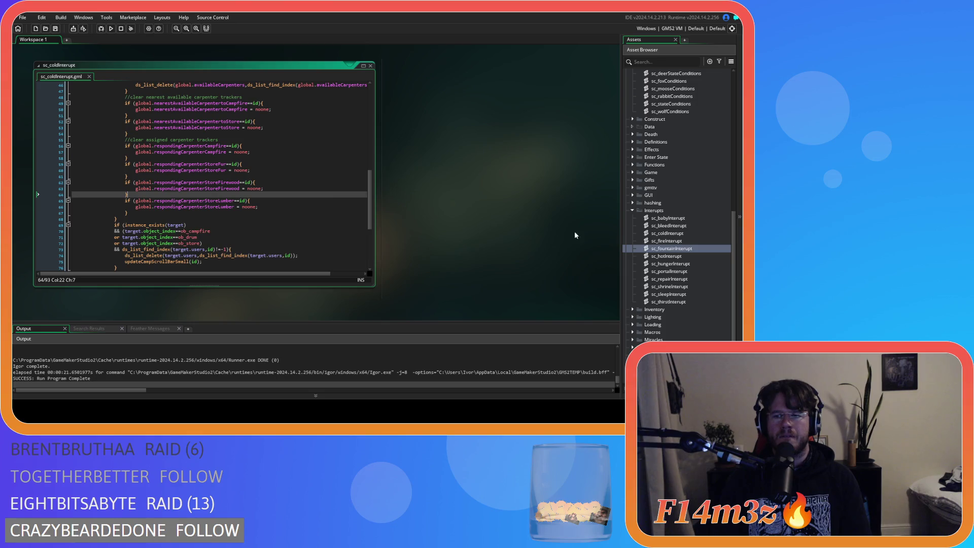
pyautogui.doubleClick(693, 256)
pyautogui.scroll(-10, 203, 177)
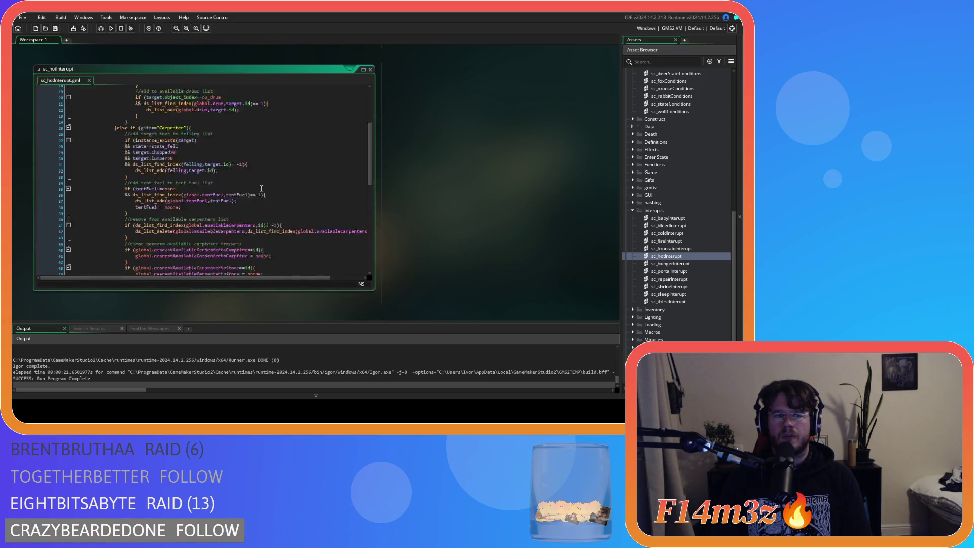
# Read sc_hungerInterupt's carpenter-tracker clearing block, then open sc_portalInterupt.
pyautogui.doubleClick(687, 264)
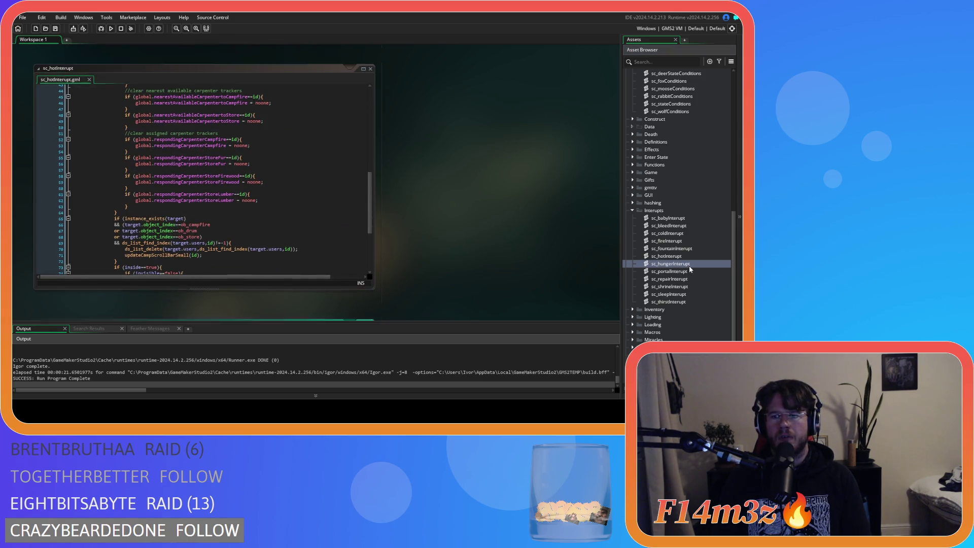
pyautogui.scroll(-10, 306, 170)
pyautogui.scroll(-15, 307, 171)
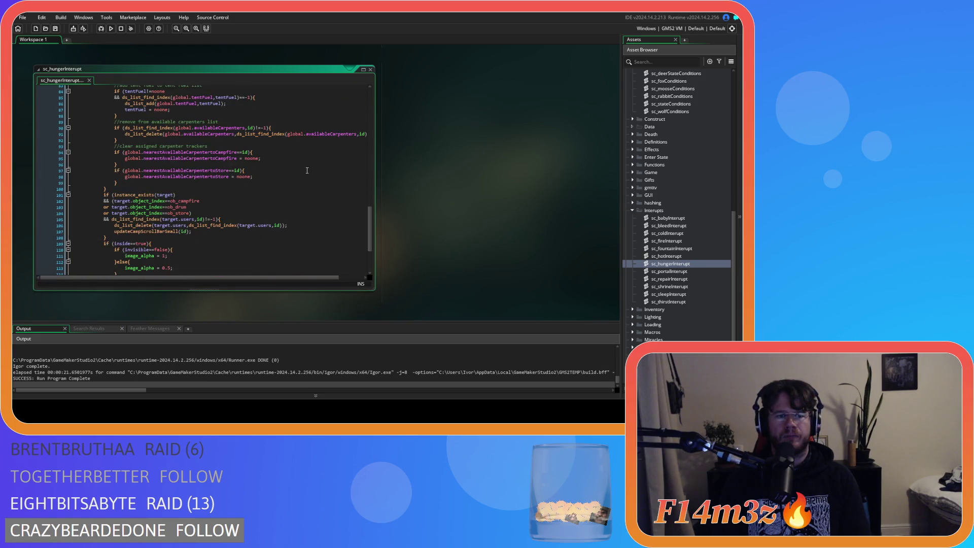
pyautogui.scroll(4, 307, 171)
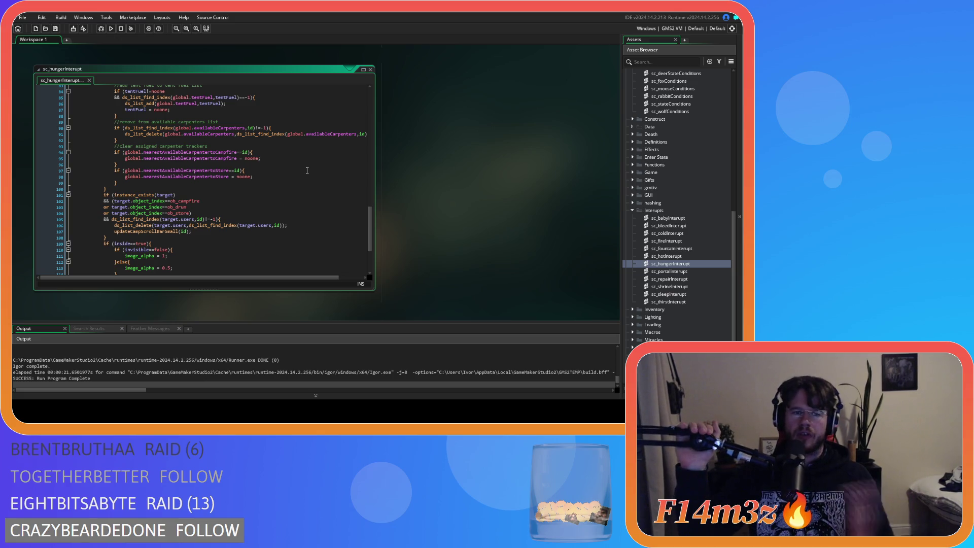
pyautogui.scroll(1, 307, 170)
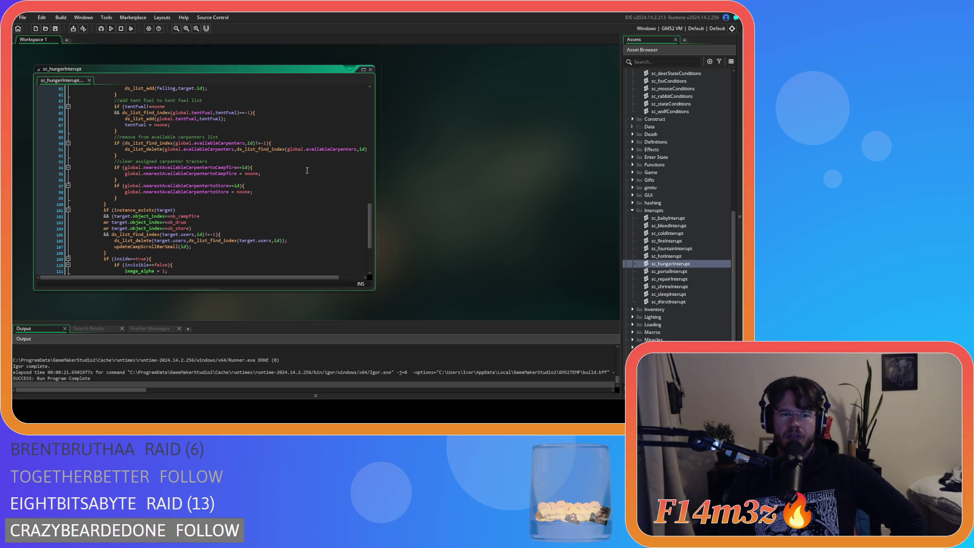
pyautogui.doubleClick(669, 272)
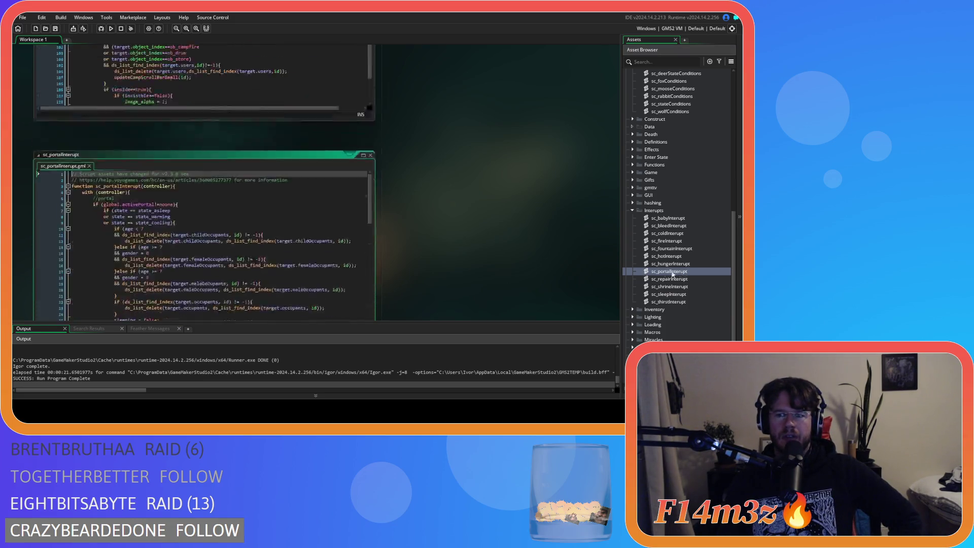
# Scroll sc_portalInterupt, then briefly open sc_repairInterupt and close it again.
pyautogui.scroll(-9, 280, 221)
pyautogui.scroll(-9, 280, 221)
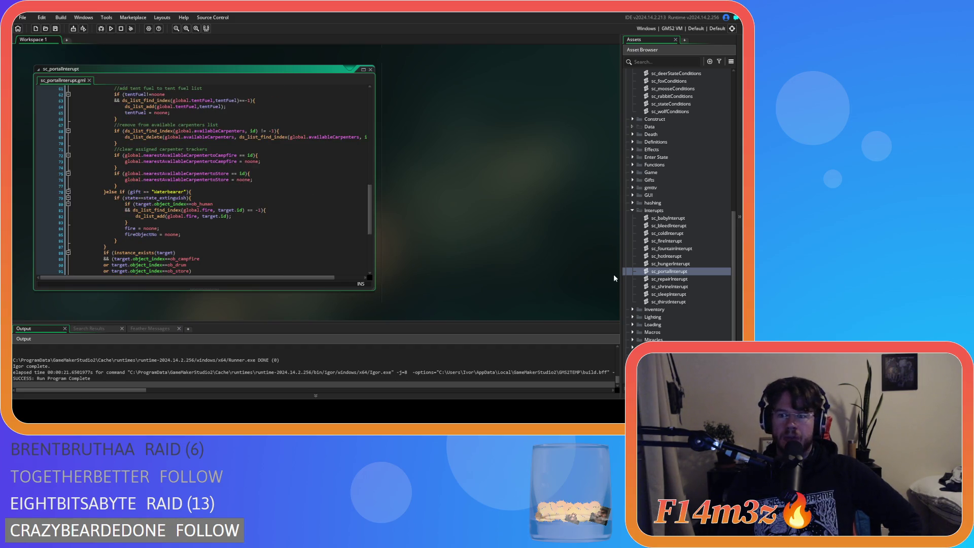
pyautogui.doubleClick(690, 279)
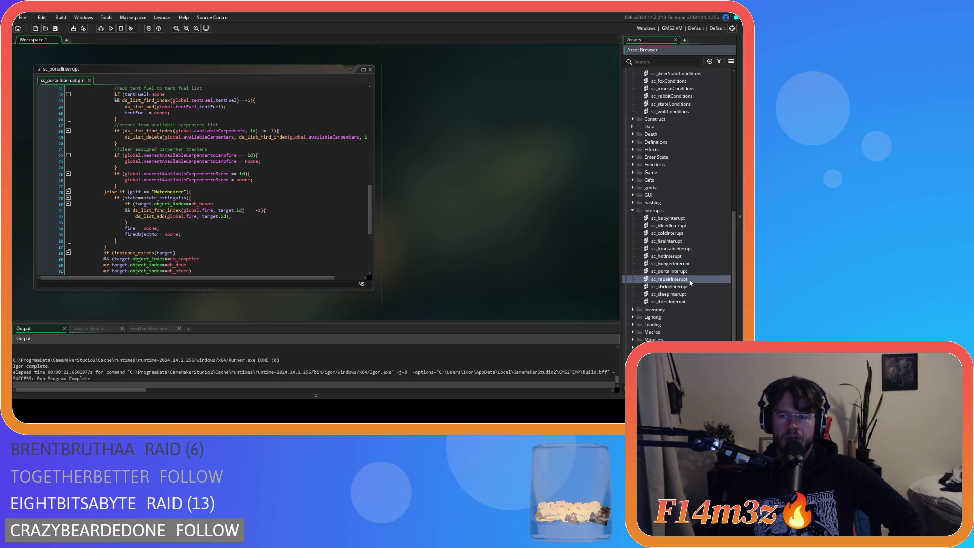
pyautogui.moveTo(368, 195)
pyautogui.mouseDown()
pyautogui.moveTo(369, 254)
pyautogui.moveTo(379, 166)
pyautogui.moveTo(371, 71)
pyautogui.mouseUp()
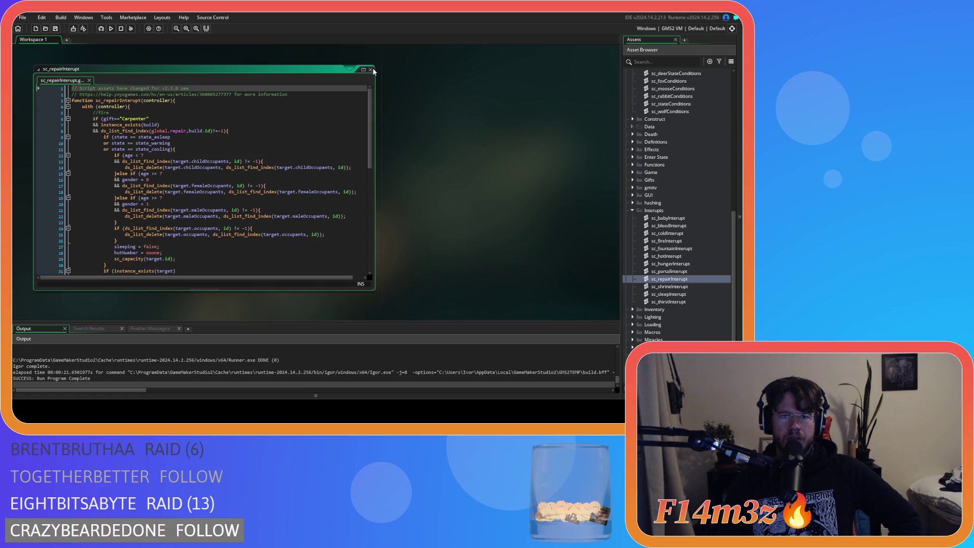
pyautogui.click(372, 69)
# Reopen sc_repairInterupt to inspect its Carpenter repair code, then open sc_shrineInterupt.
pyautogui.click(322, 225)
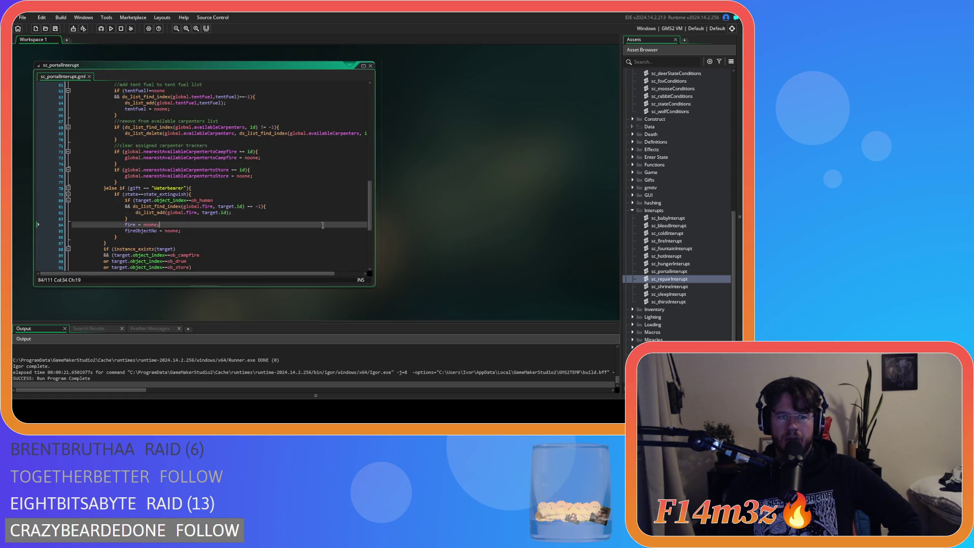
pyautogui.click(691, 287)
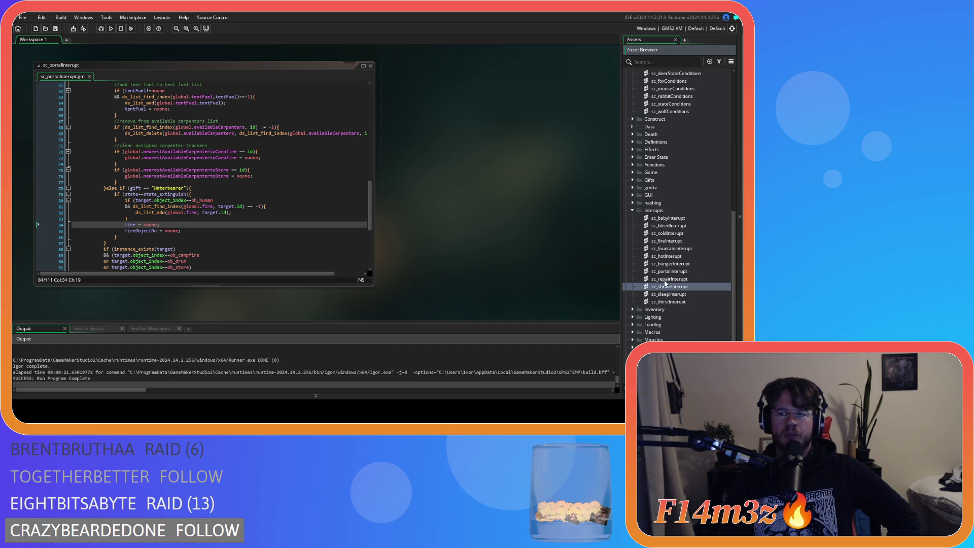
pyautogui.doubleClick(669, 279)
pyautogui.moveTo(371, 138)
pyautogui.mouseDown()
pyautogui.moveTo(372, 208)
pyautogui.moveTo(364, 127)
pyautogui.mouseUp()
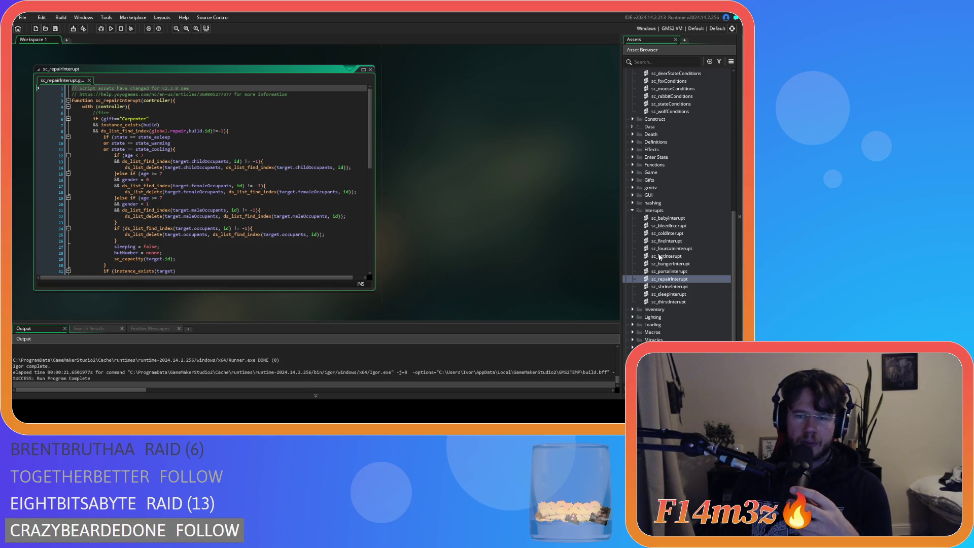
pyautogui.doubleClick(670, 286)
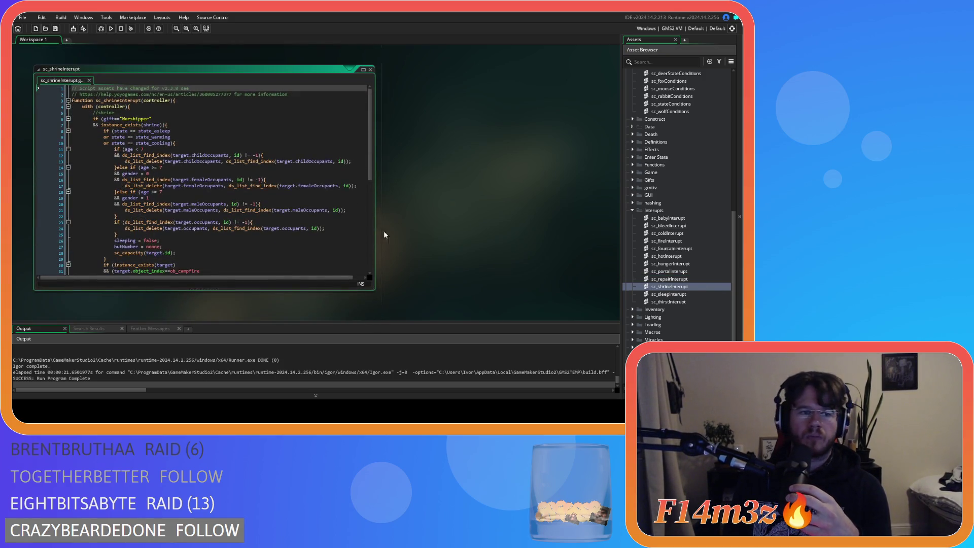
# Scroll sc_shrineInterupt to read its Worshipper check that clears shrine lists, sleeping and hutNumber.
pyautogui.moveTo(369, 143)
pyautogui.mouseDown()
pyautogui.moveTo(385, 221)
pyautogui.moveTo(383, 124)
pyautogui.mouseUp()
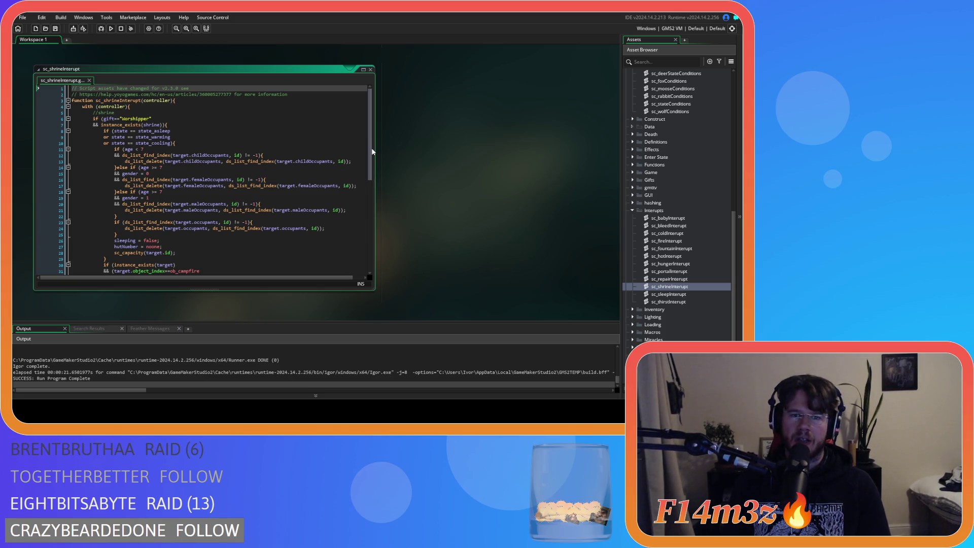
pyautogui.moveTo(369, 151)
pyautogui.mouseDown()
pyautogui.moveTo(370, 162)
pyautogui.moveTo(371, 145)
pyautogui.mouseUp()
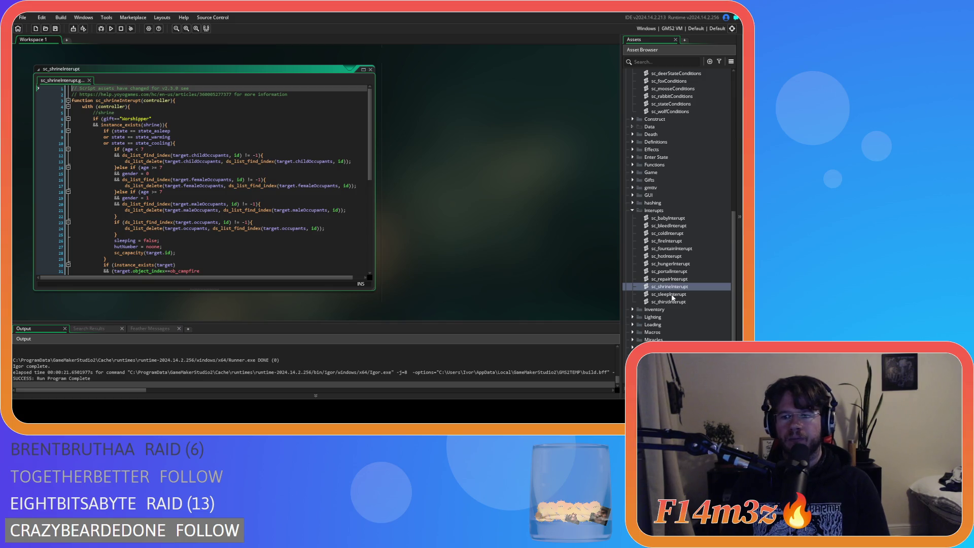
# Close sc_shrineInterupt and scroll through sc_repairInterupt's Carpenter repair code from top to bottom.
pyautogui.click(370, 69)
pyautogui.scroll(2, 452, 166)
pyautogui.scroll(-10, 275, 193)
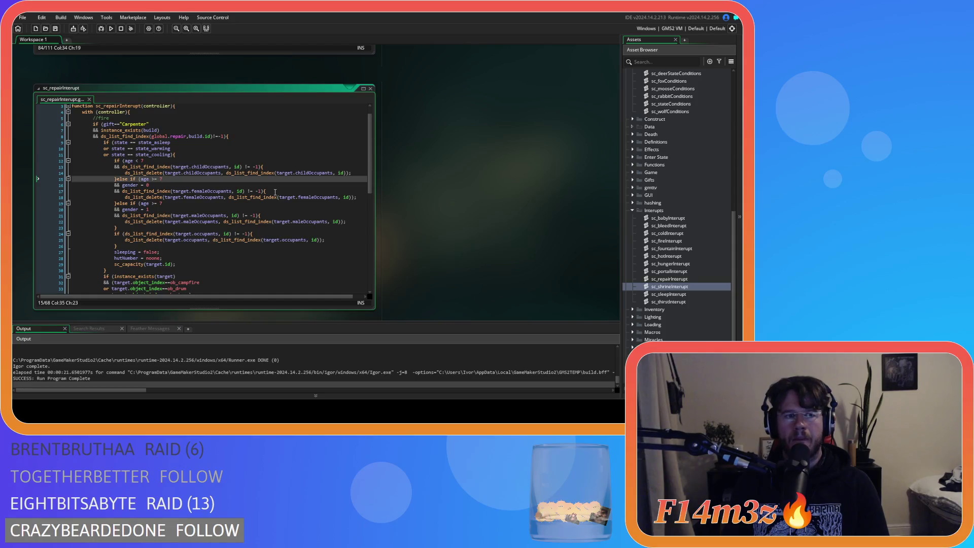
pyautogui.scroll(-8, 354, 110)
pyautogui.scroll(9, 259, 172)
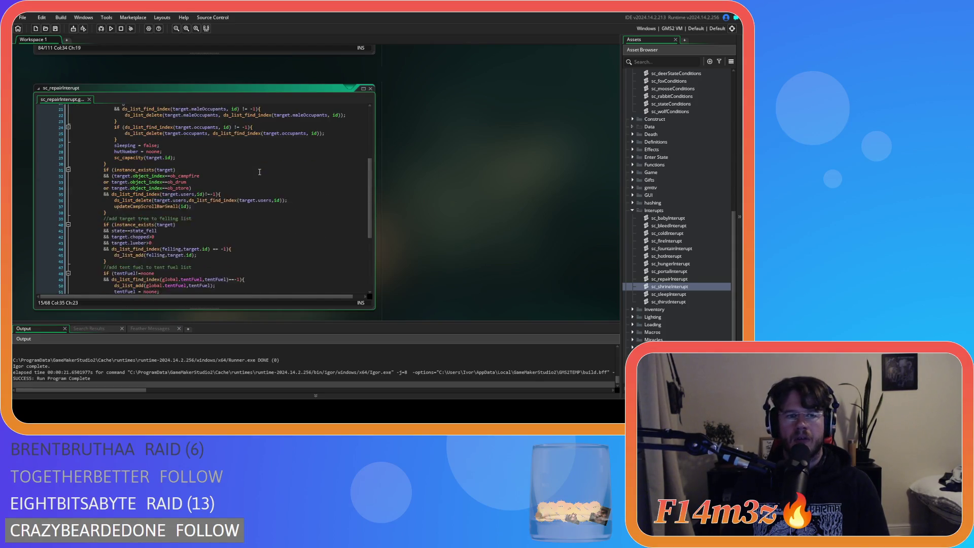
pyautogui.scroll(-7, 259, 172)
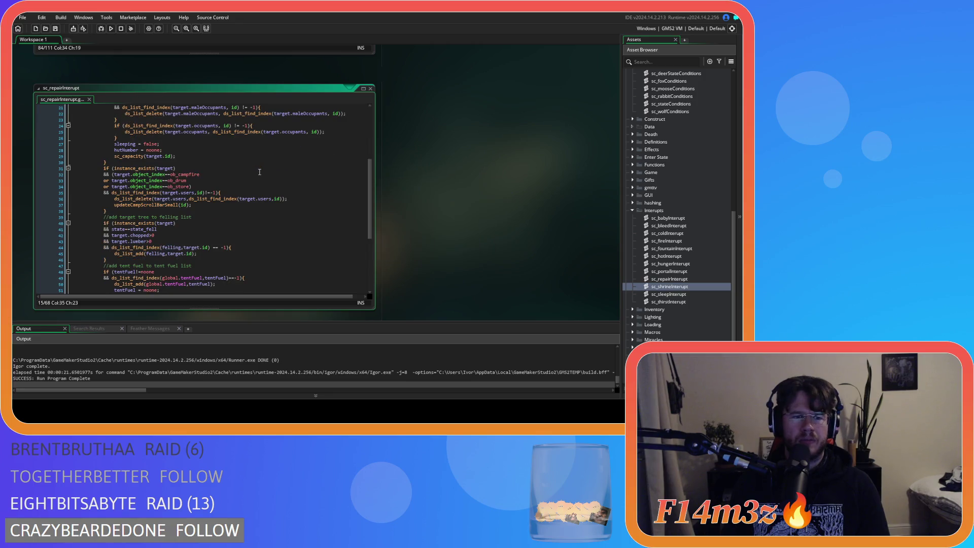
pyautogui.scroll(-4, 259, 172)
pyautogui.scroll(10, 259, 172)
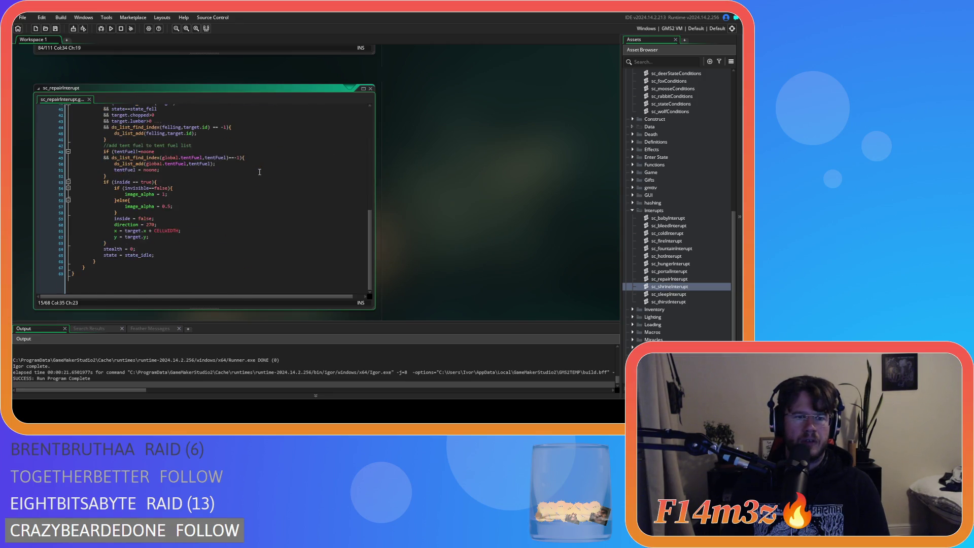
pyautogui.scroll(-5, 305, 195)
pyautogui.scroll(5, 306, 198)
pyautogui.scroll(-12, 306, 198)
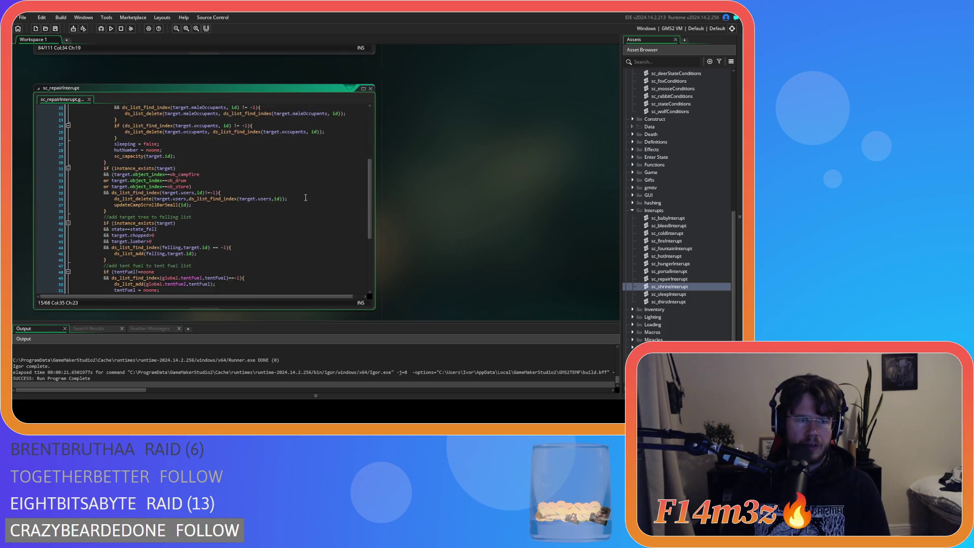
pyautogui.scroll(12, 305, 197)
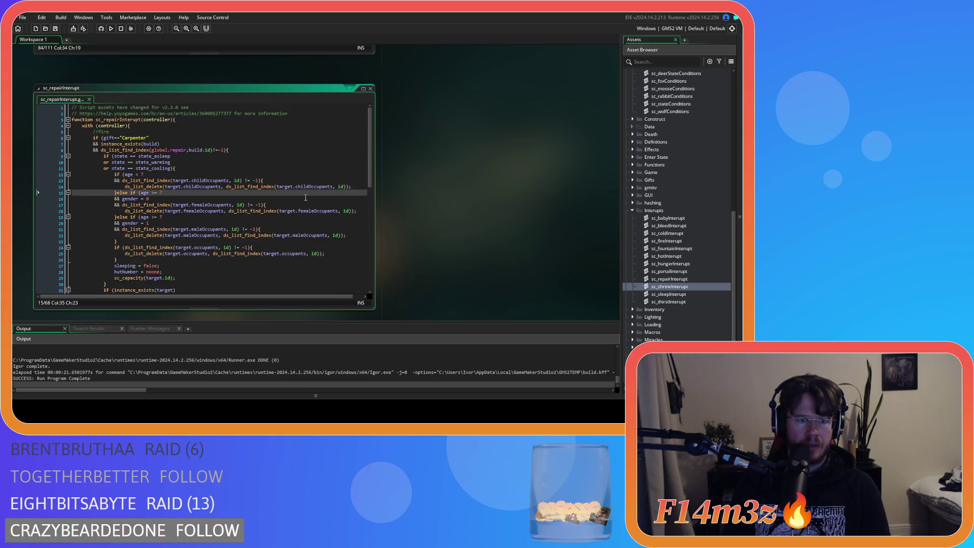
pyautogui.scroll(-5, 305, 197)
pyautogui.scroll(-8, 305, 197)
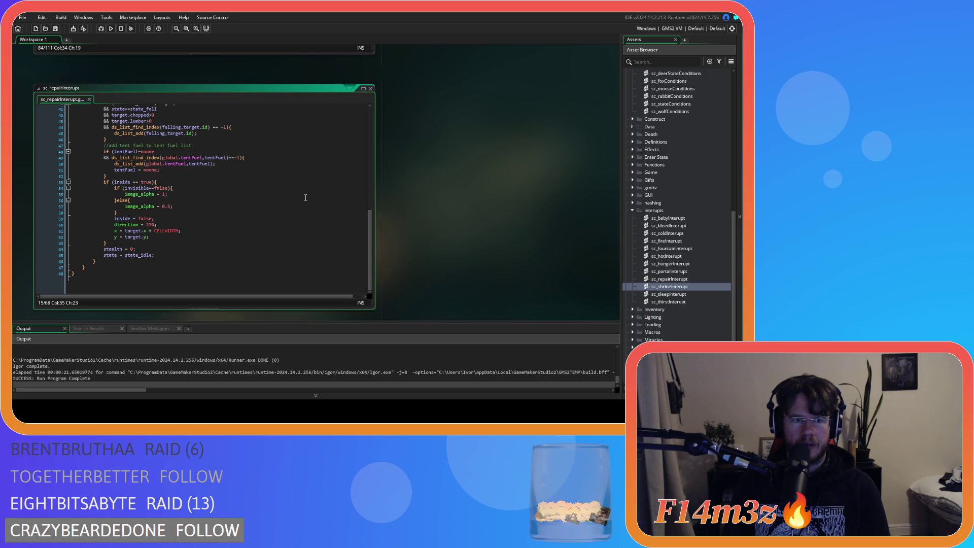
pyautogui.scroll(13, 305, 197)
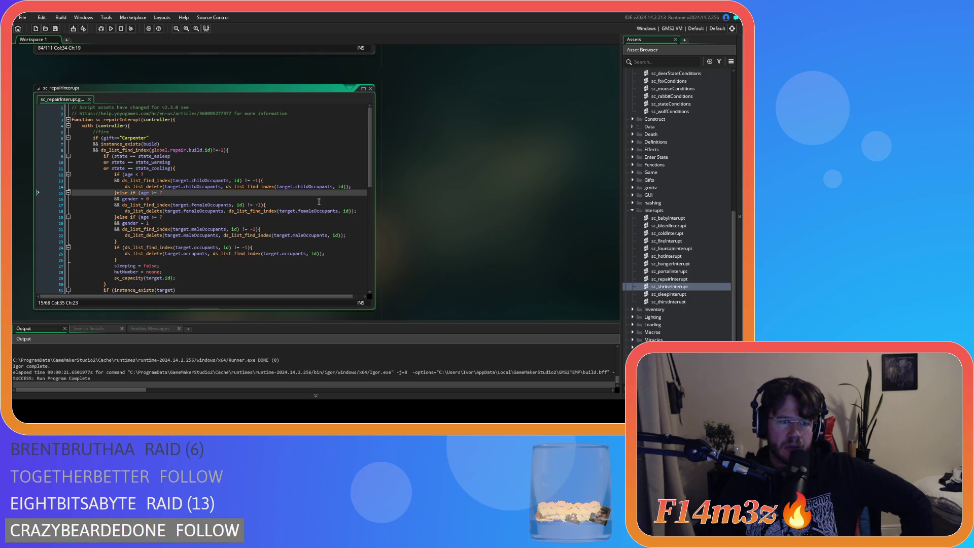
pyautogui.scroll(-10, 319, 201)
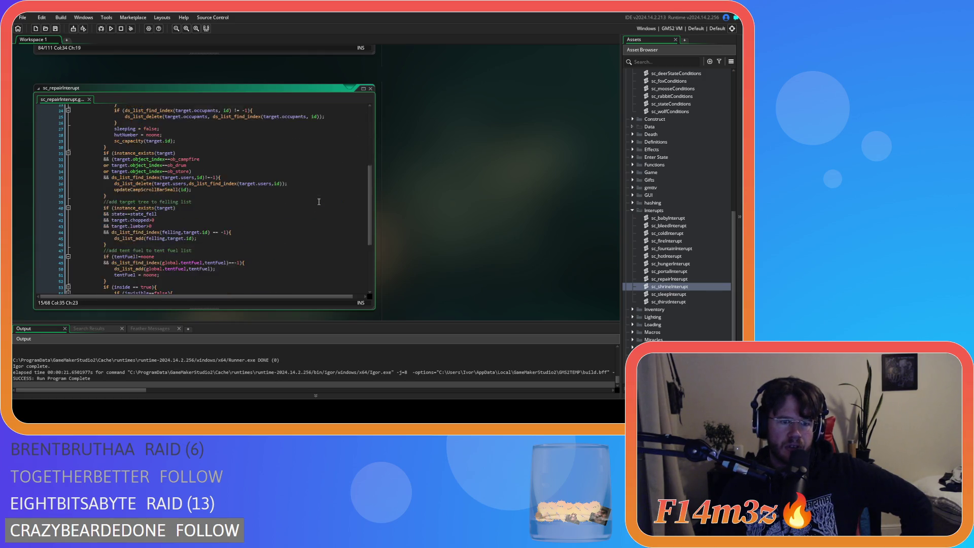
pyautogui.scroll(10, 319, 202)
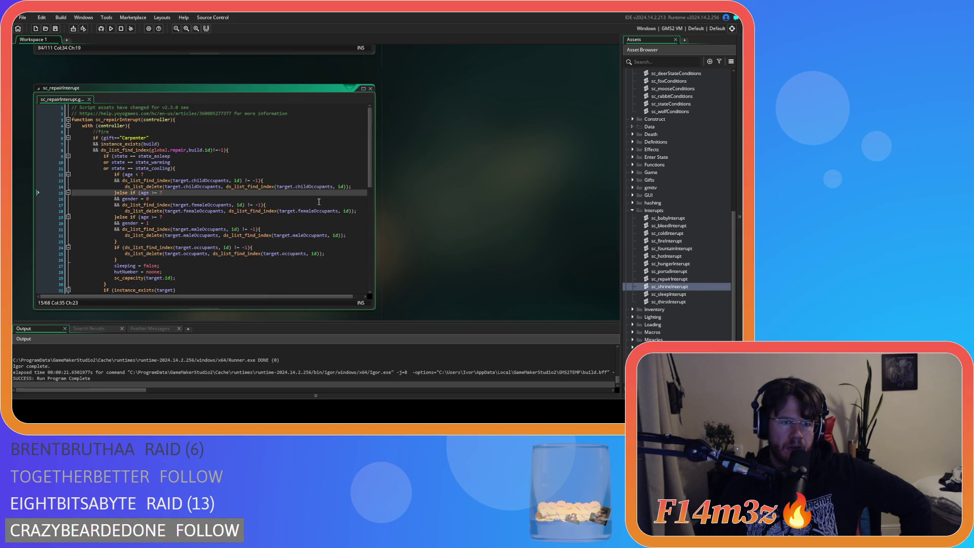
pyautogui.scroll(-9, 319, 201)
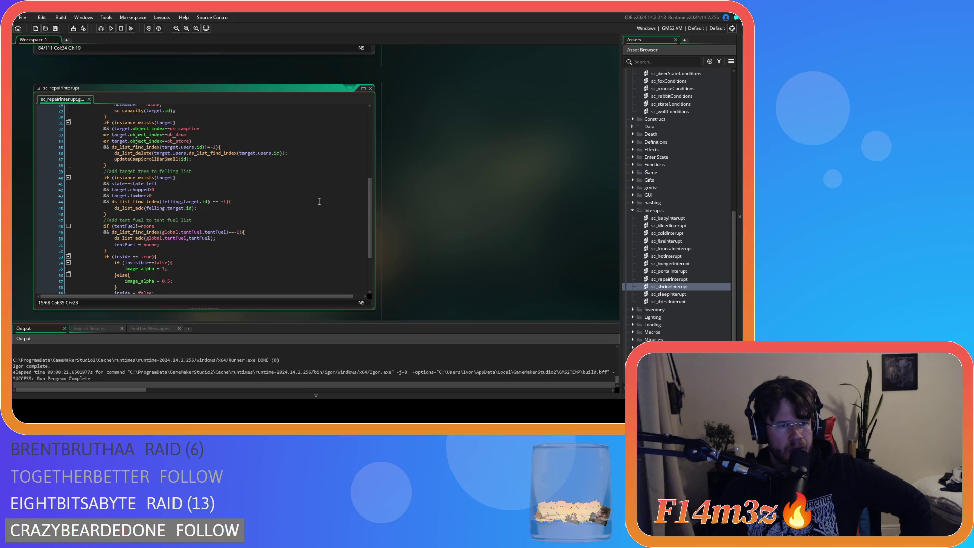
pyautogui.scroll(-4, 318, 201)
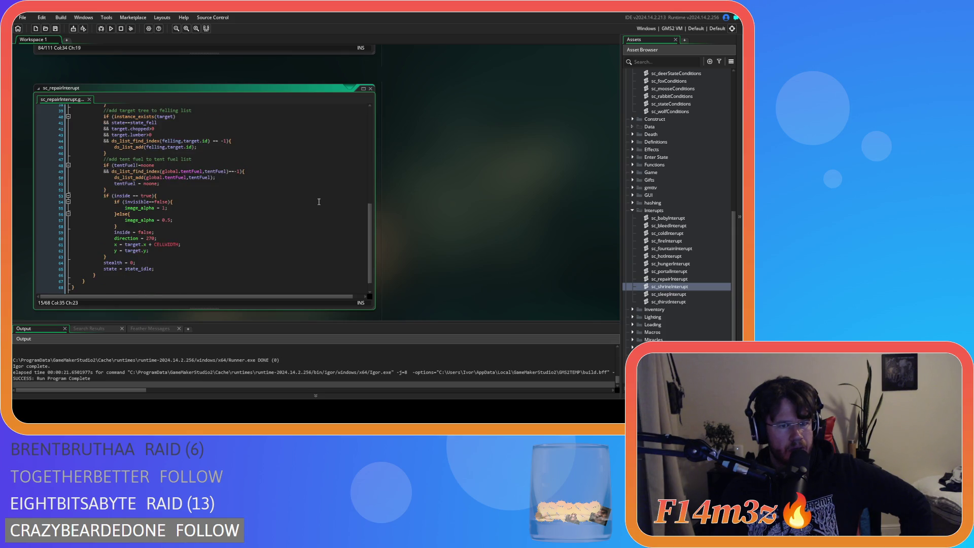
pyautogui.scroll(2, 318, 201)
pyautogui.scroll(4, 319, 202)
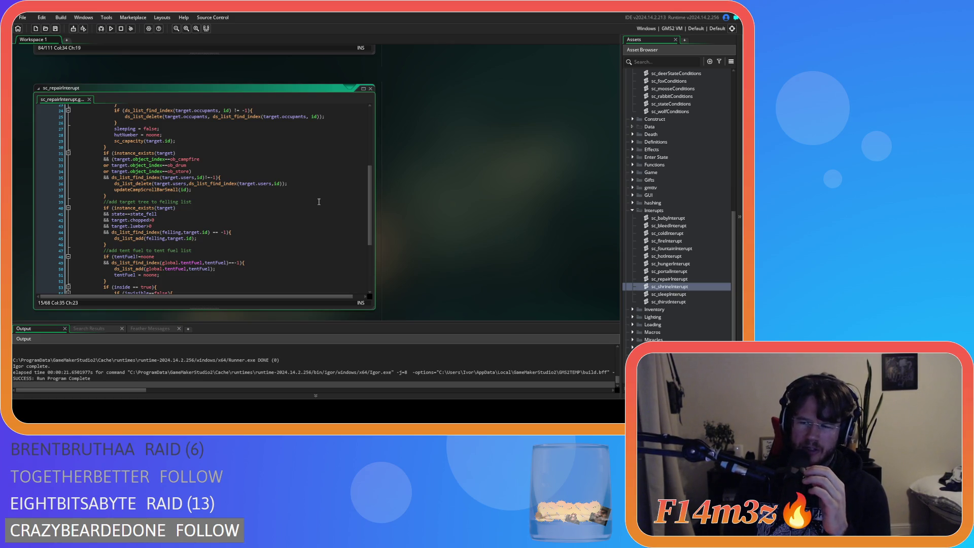
pyautogui.scroll(8, 346, 182)
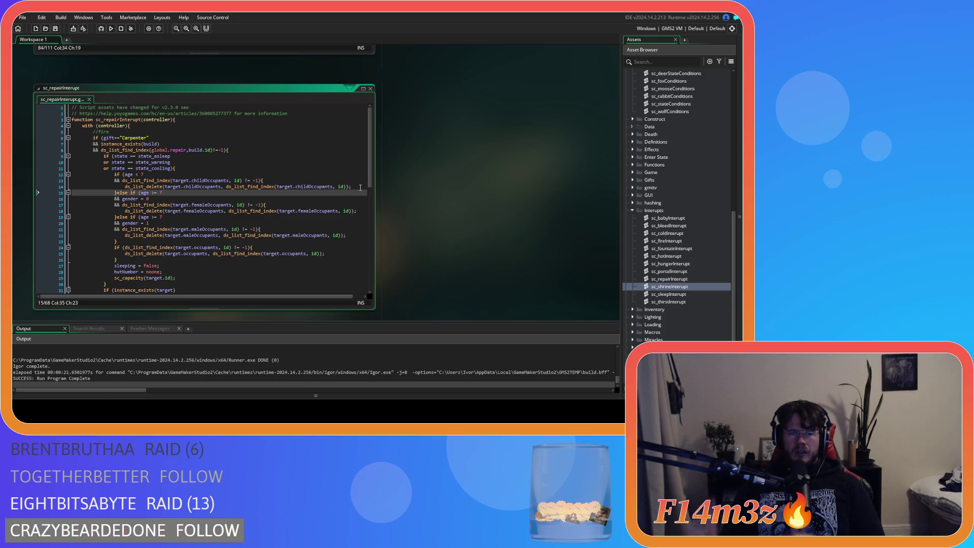
pyautogui.scroll(-2, 671, 188)
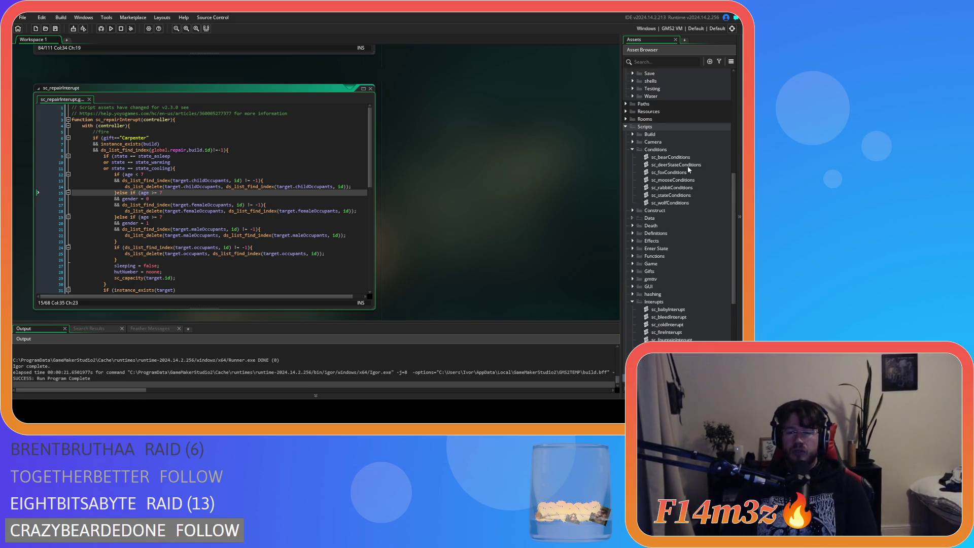
pyautogui.scroll(15, 672, 190)
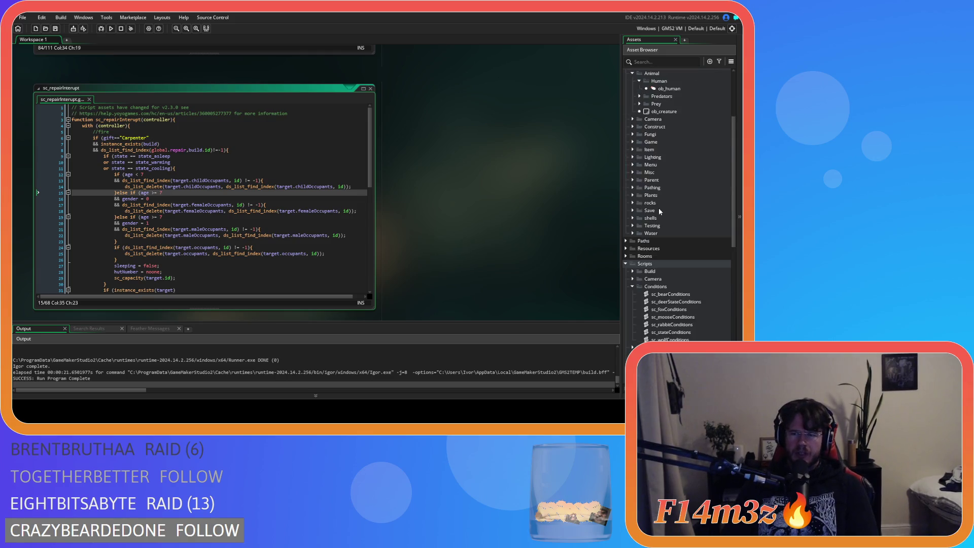
pyautogui.scroll(-16, 670, 198)
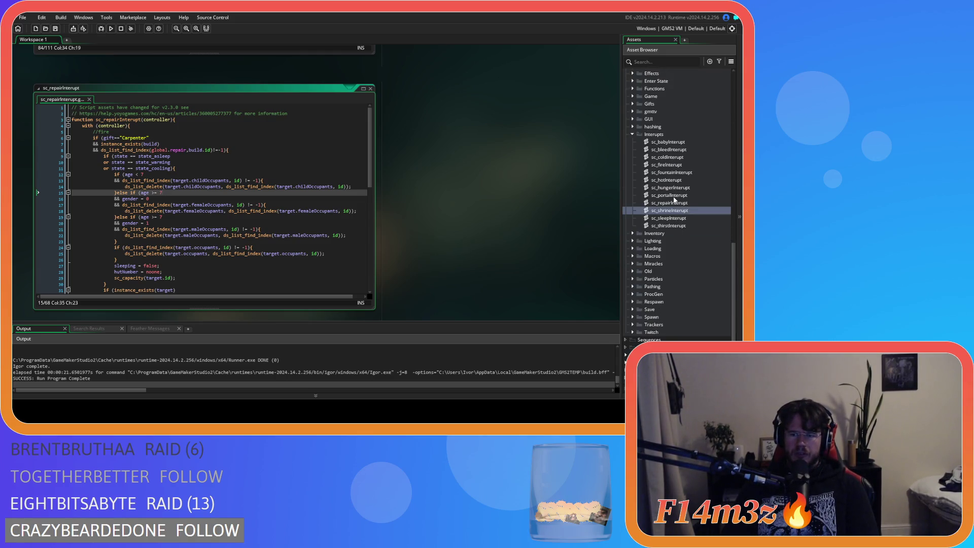
pyautogui.scroll(6, 675, 200)
# Open sc_stateConditions and search it for state_repair.
pyautogui.doubleClick(671, 241)
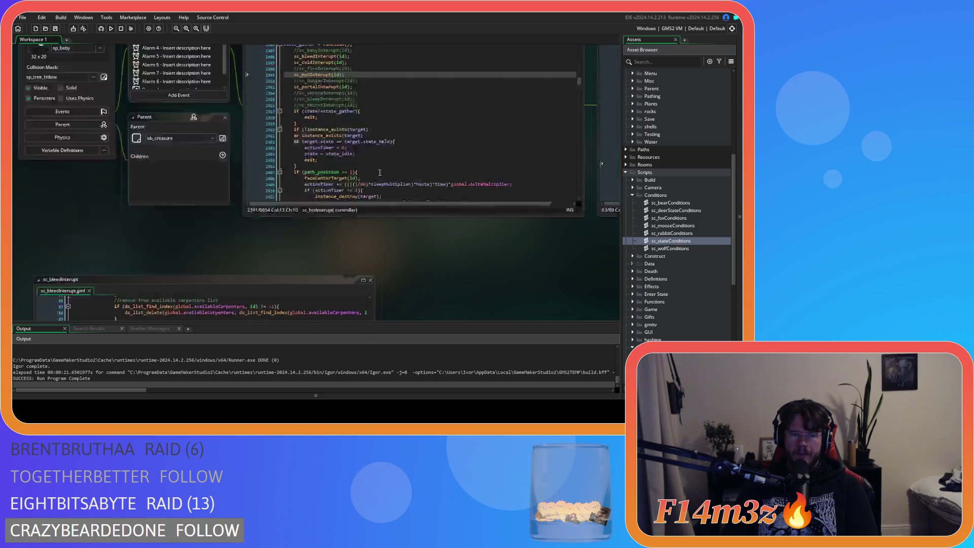
pyautogui.press('Up')
pyautogui.press('Up')
pyautogui.moveTo(354, 95); pyautogui.dragTo(355, 108)
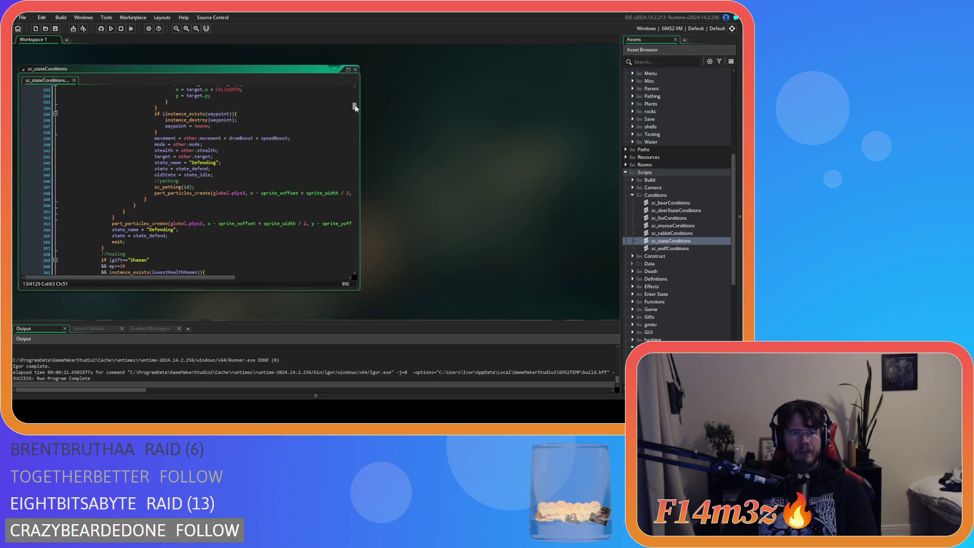
pyautogui.click(311, 121)
pyautogui.hotkey('ctrl', 'f')
pyautogui.write('state')
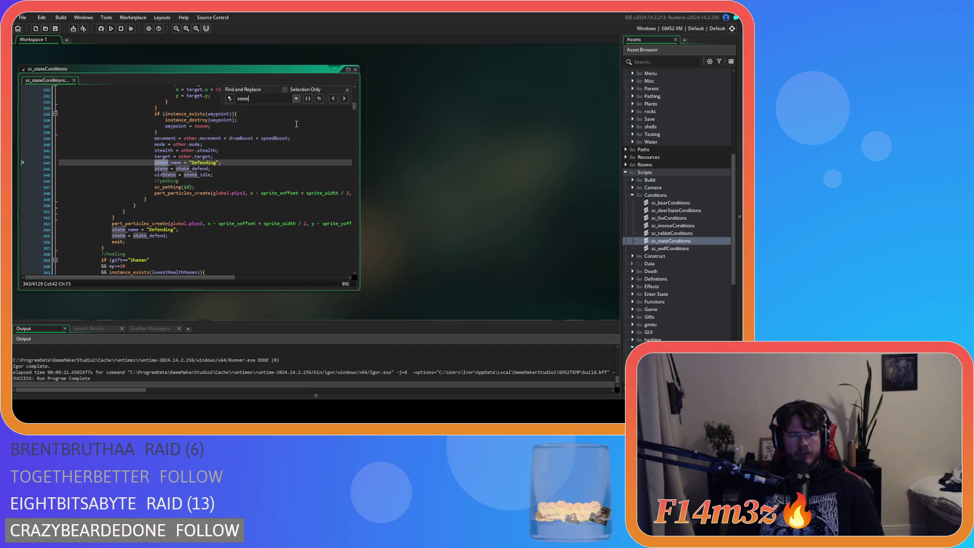
pyautogui.write('_rep')
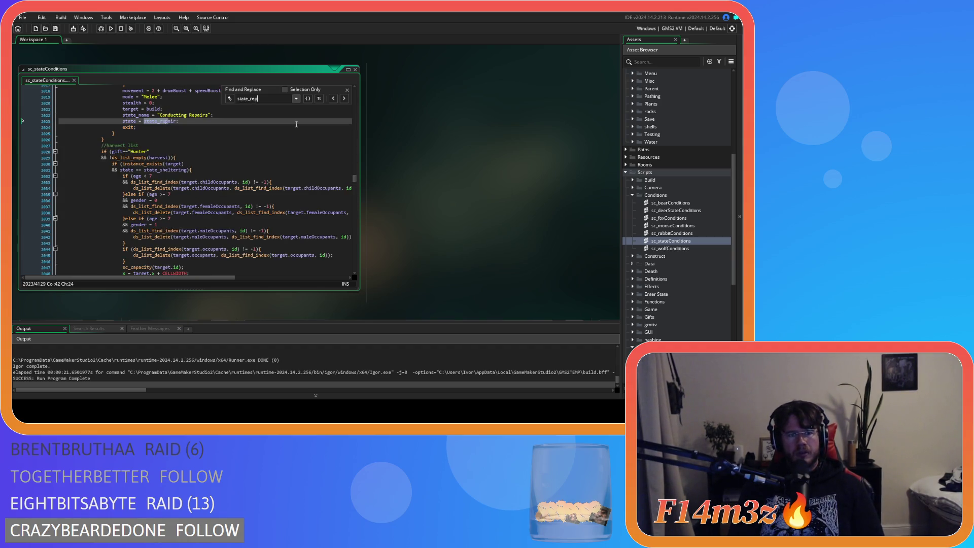
pyautogui.write('air')
# Review the Carpenter conditions around state_repair, then expand the Predators object folder.
pyautogui.scroll(20, 269, 238)
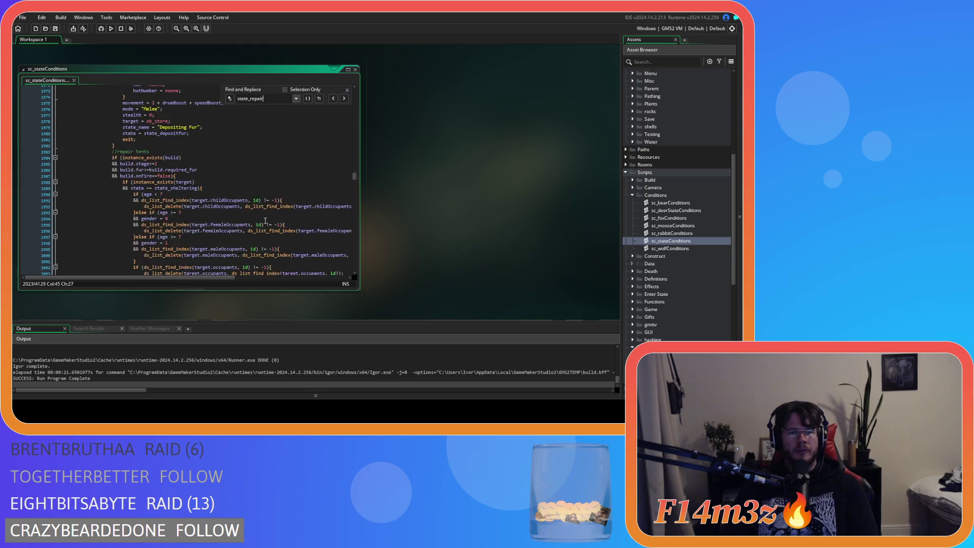
pyautogui.scroll(15, 268, 247)
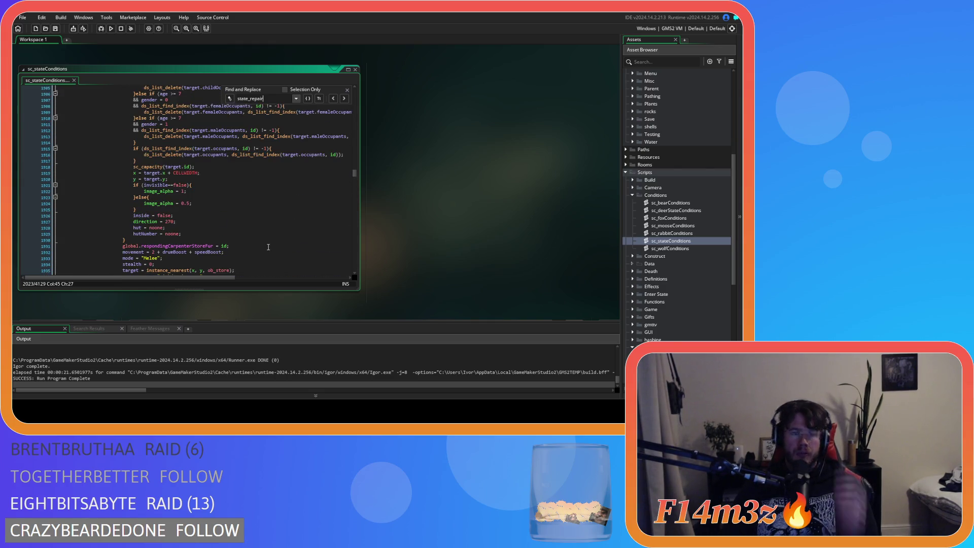
pyautogui.scroll(20, 268, 247)
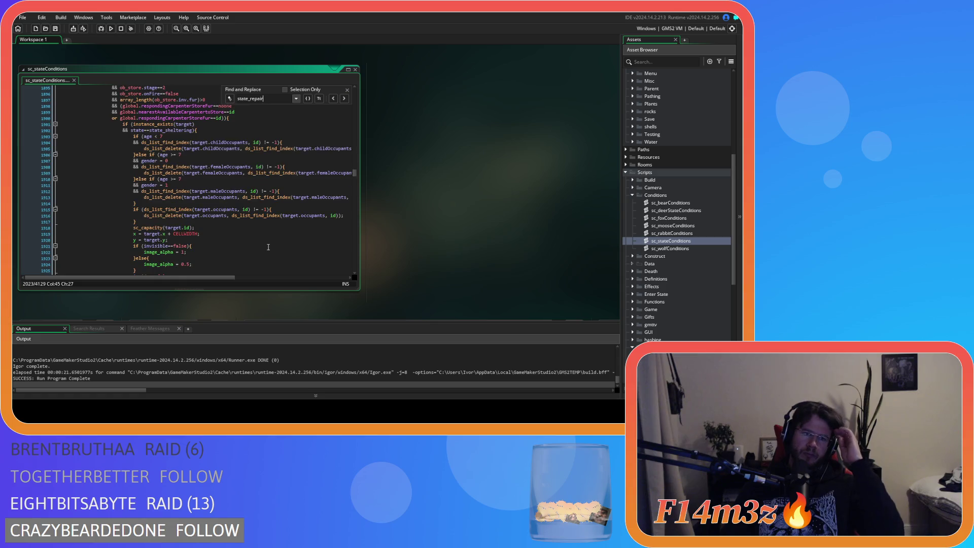
pyautogui.scroll(5, 268, 247)
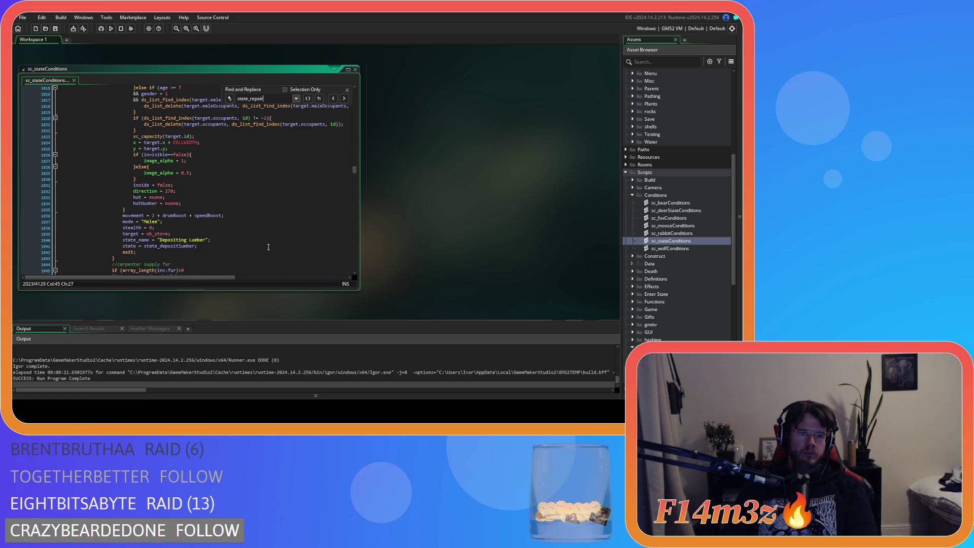
pyautogui.scroll(20, 268, 247)
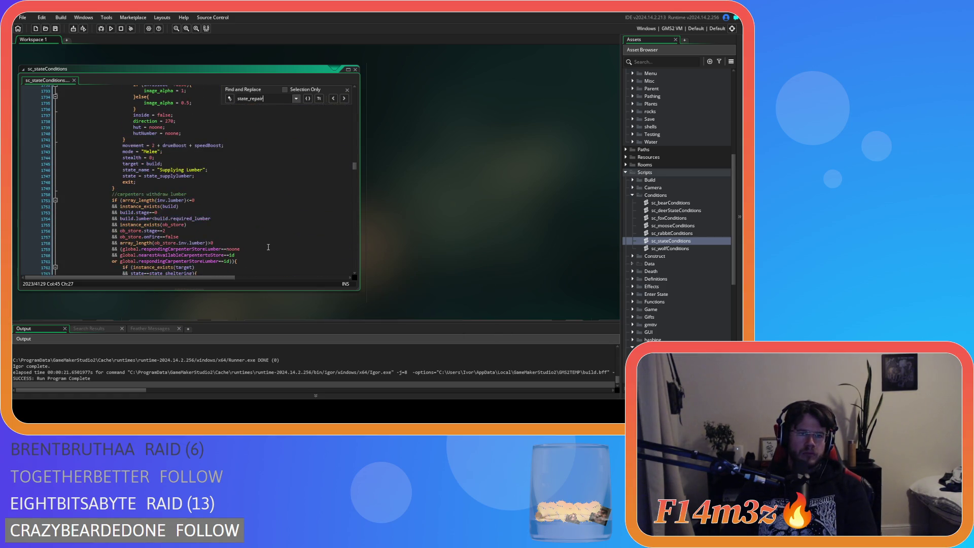
pyautogui.scroll(20, 269, 247)
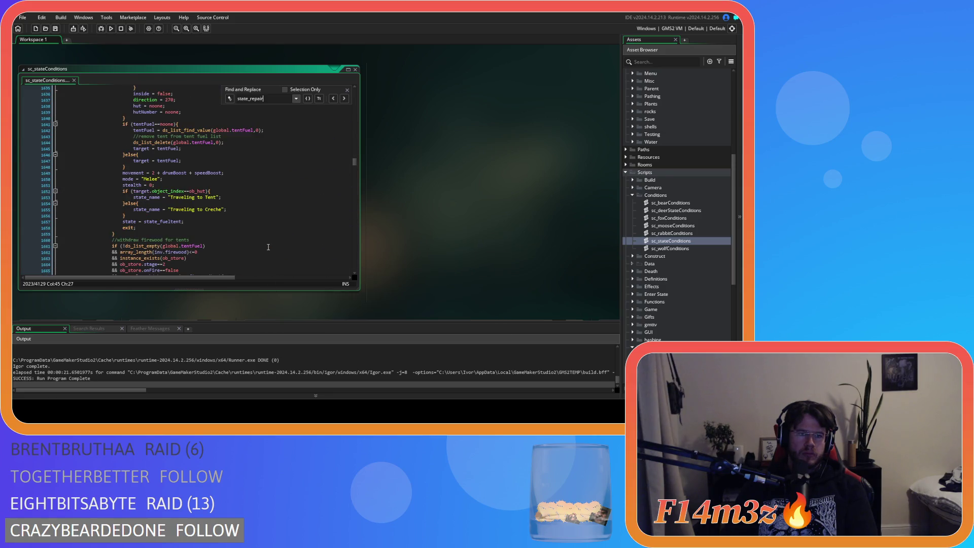
pyautogui.scroll(20, 268, 247)
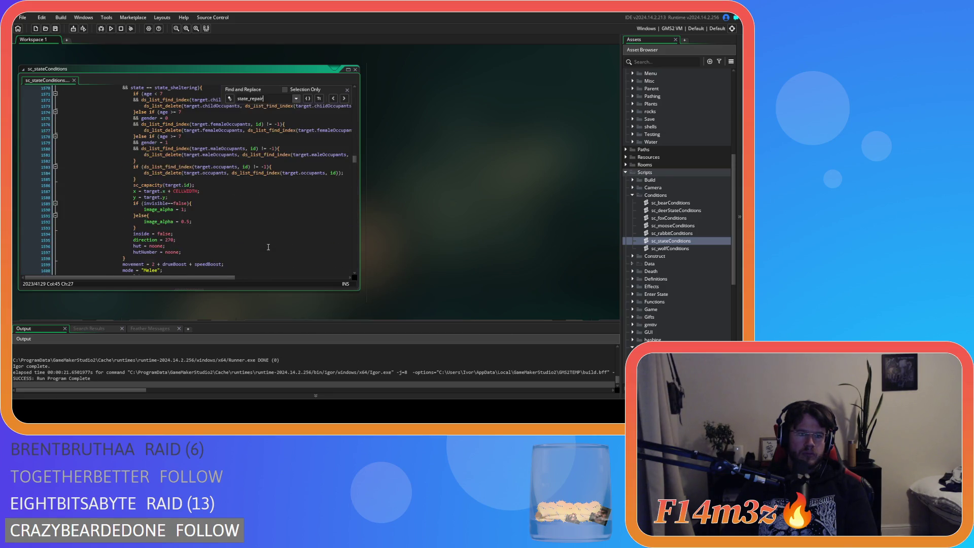
pyautogui.scroll(17, 269, 247)
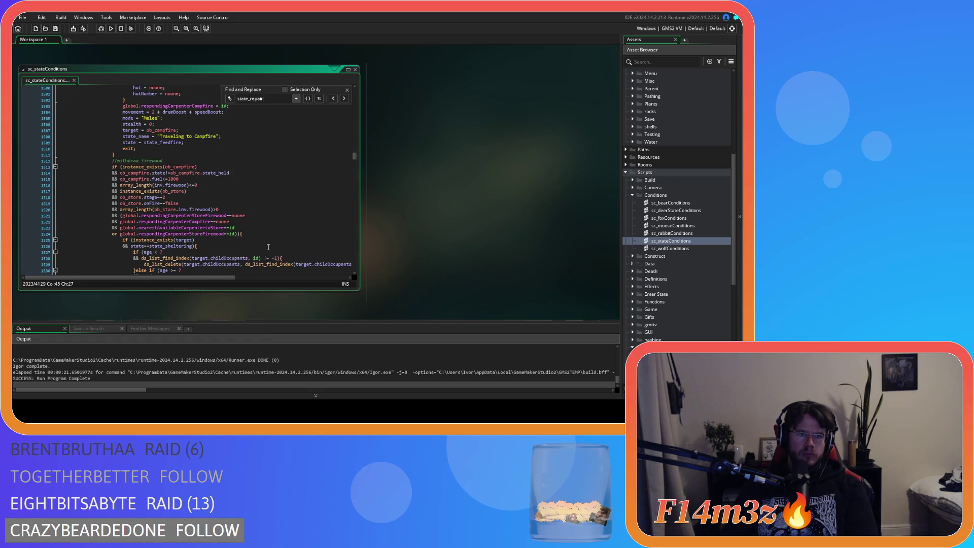
pyautogui.scroll(16, 268, 248)
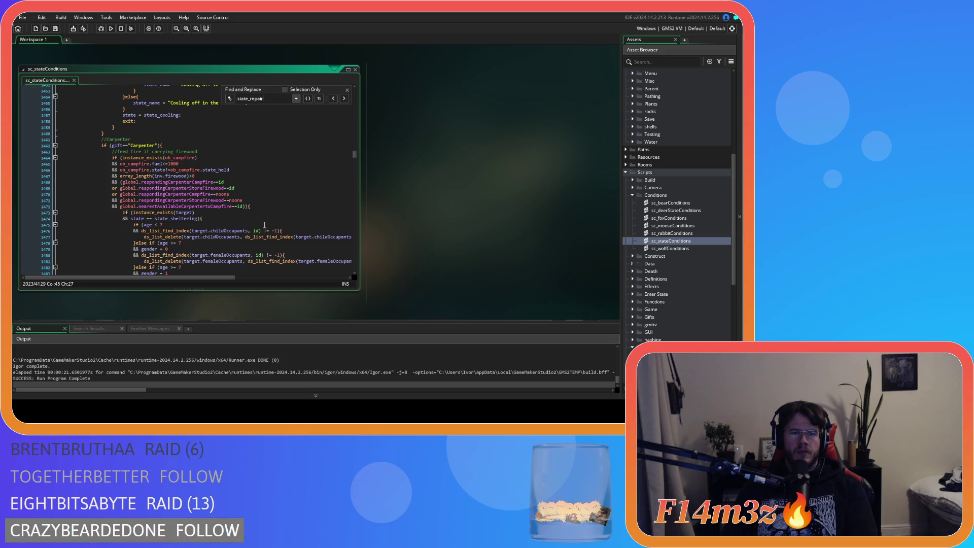
pyautogui.scroll(-15, 264, 225)
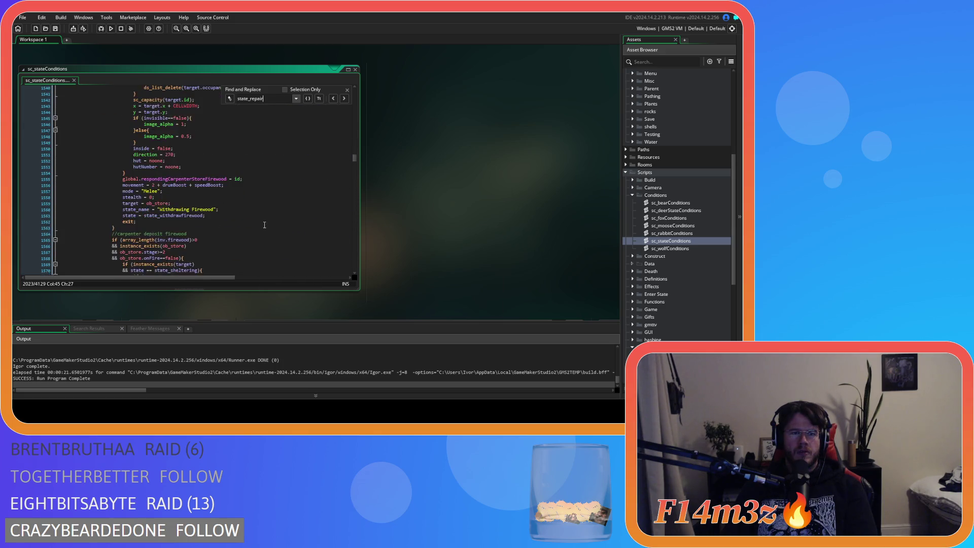
pyautogui.scroll(-10, 264, 225)
pyautogui.scroll(15, 265, 225)
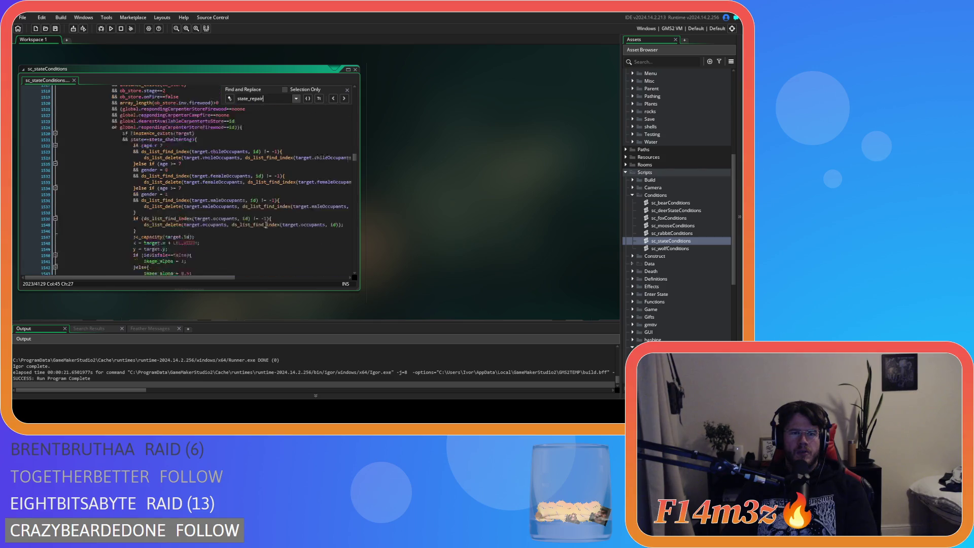
pyautogui.scroll(9, 266, 225)
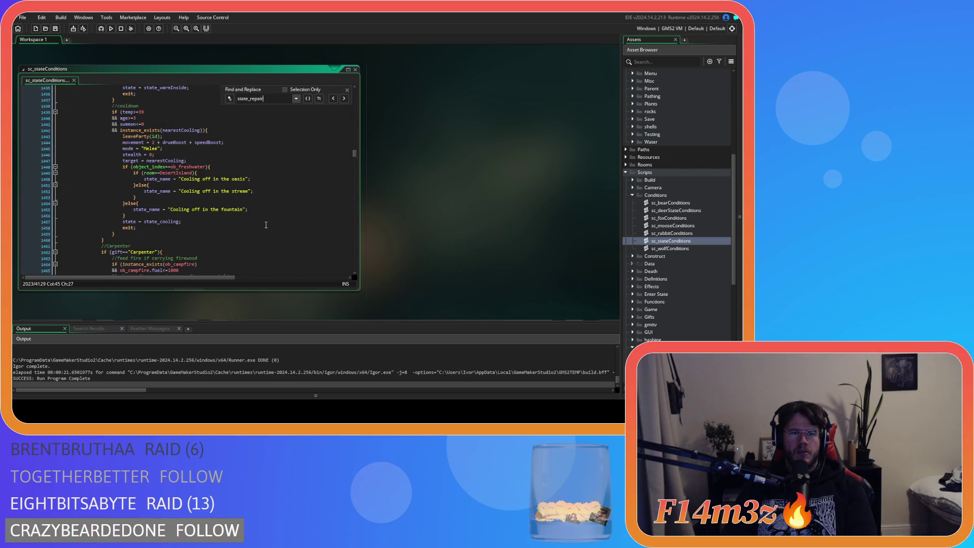
pyautogui.scroll(-6, 266, 225)
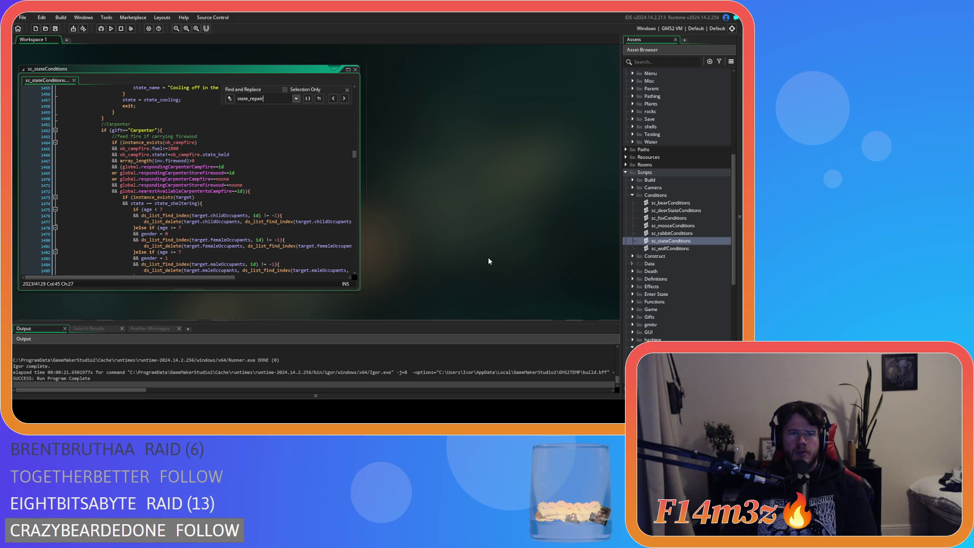
pyautogui.scroll(13, 257, 226)
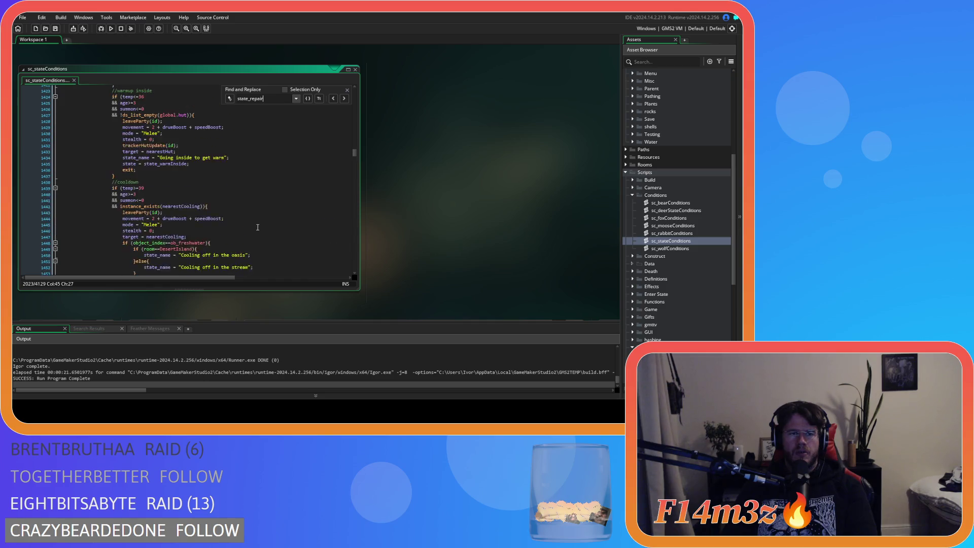
pyautogui.scroll(-6, 257, 227)
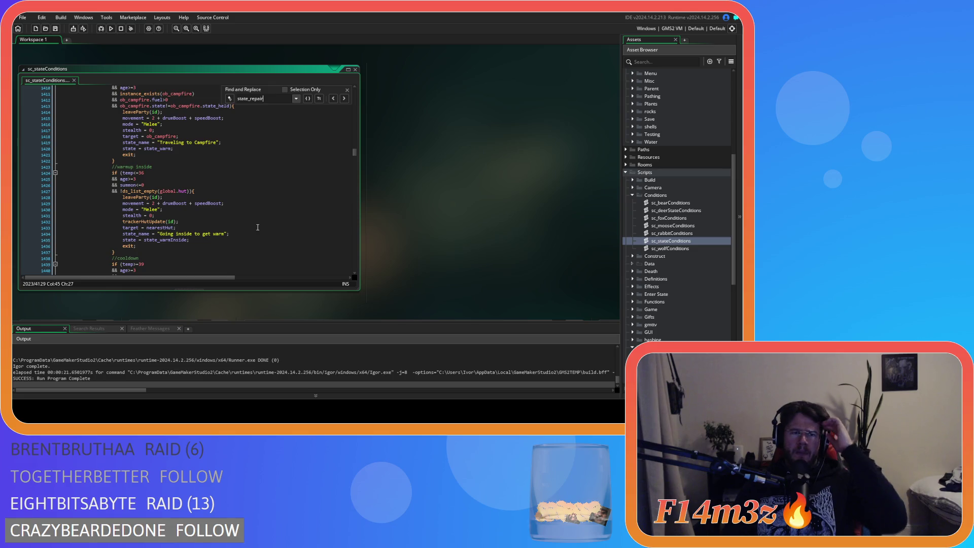
pyautogui.scroll(3, 257, 227)
pyautogui.scroll(1, 257, 227)
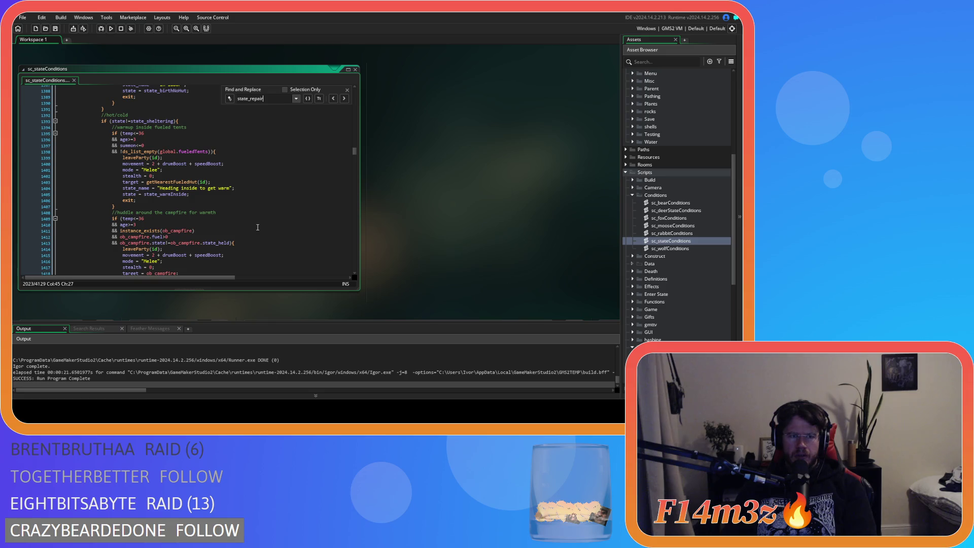
pyautogui.scroll(4, 479, 255)
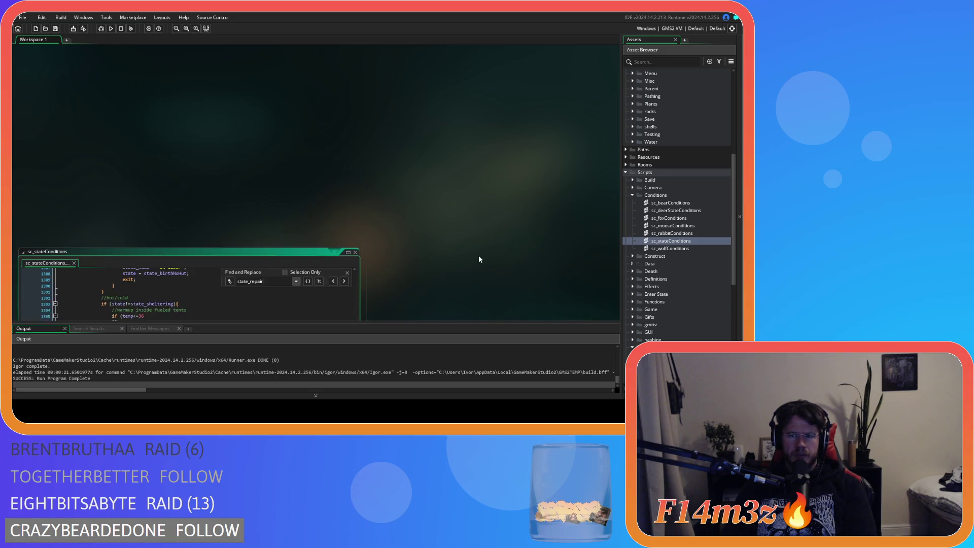
pyautogui.scroll(-3, 479, 254)
pyautogui.scroll(8, 675, 202)
pyautogui.click(639, 204)
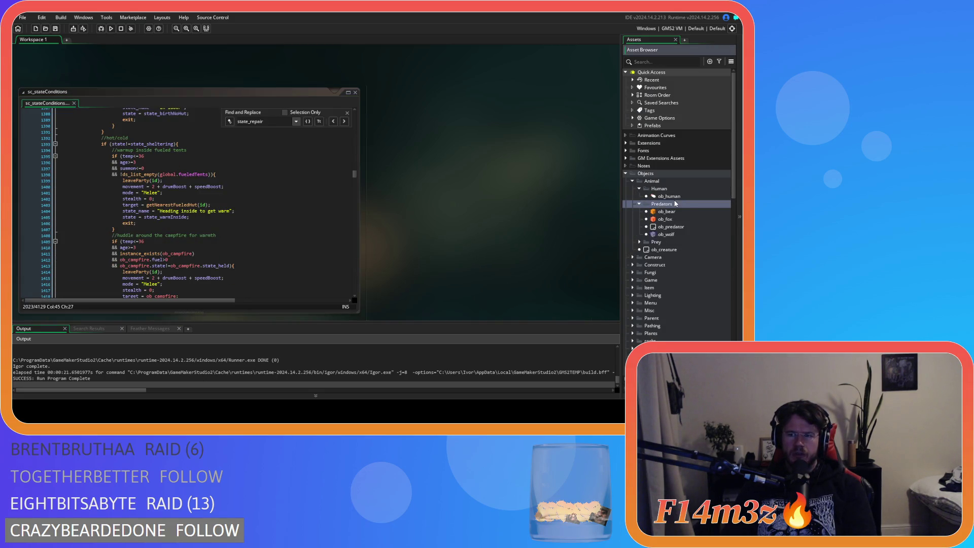
# Open ob_human's Create code, start a search, and select the commented shrine, sleep and thirst interrupt lines.
pyautogui.click(640, 204)
pyautogui.doubleClick(669, 196)
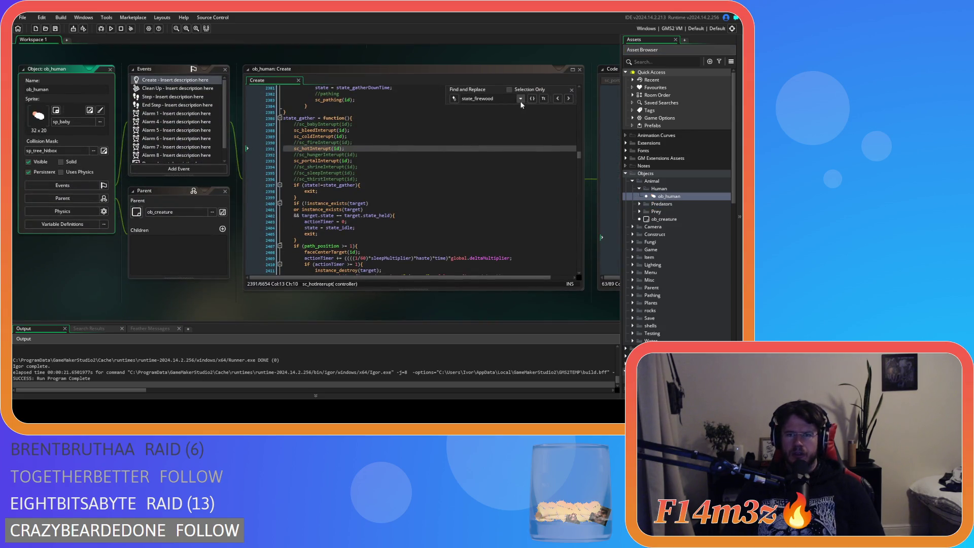
pyautogui.hotkey('ctrl', 'f')
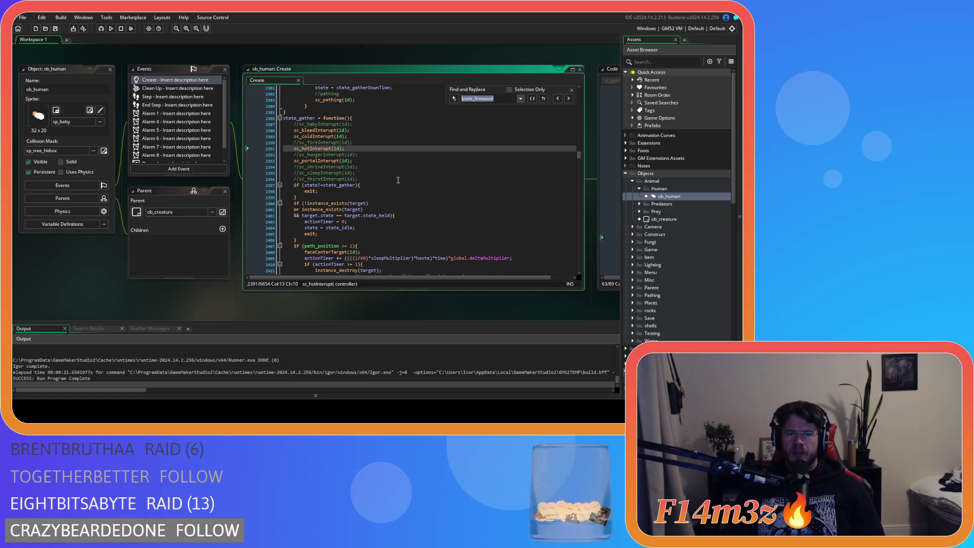
pyautogui.moveTo(358, 179); pyautogui.dragTo(283, 167)
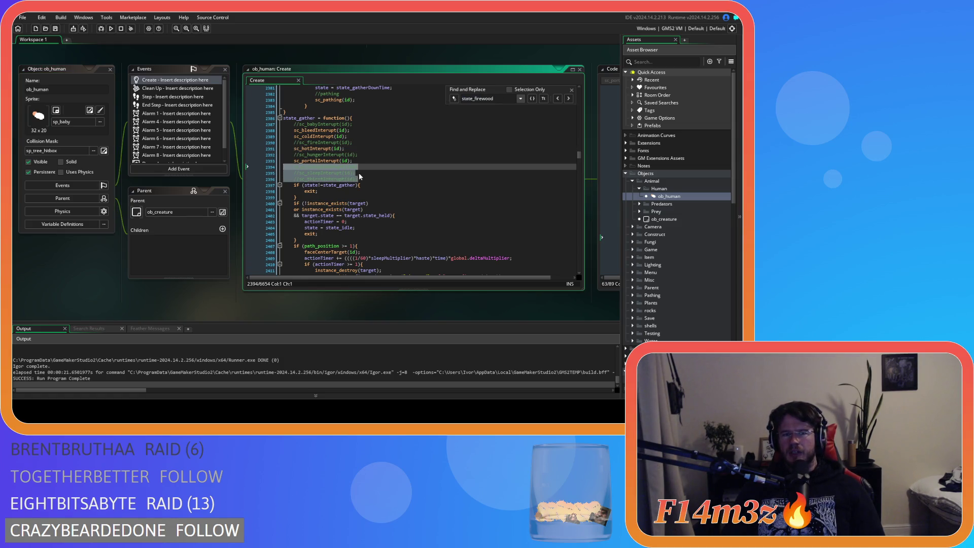
pyautogui.hotkey('shift', 'Down')
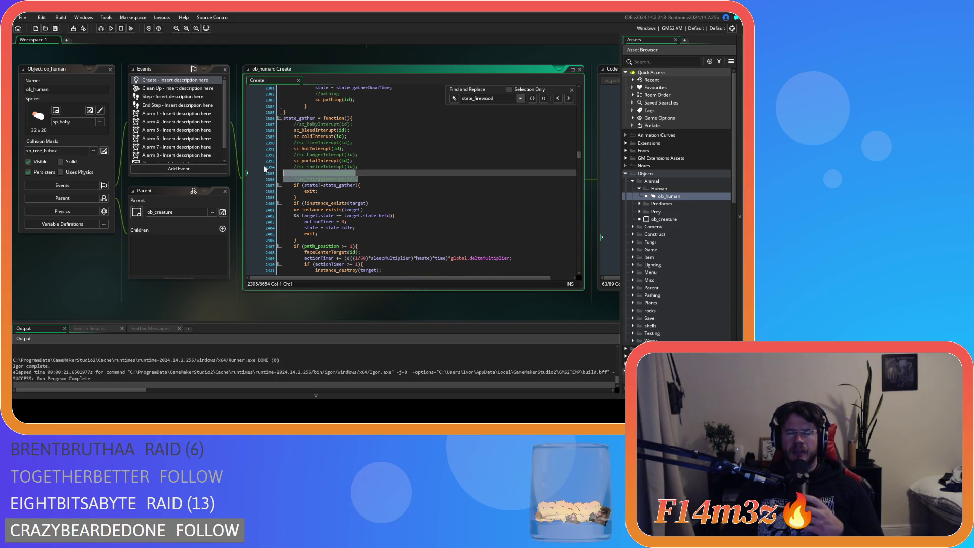
# Replace the state_firewood search term with sc_repairInterupt.
pyautogui.click(482, 99)
pyautogui.moveTo(494, 99); pyautogui.dragTo(475, 100)
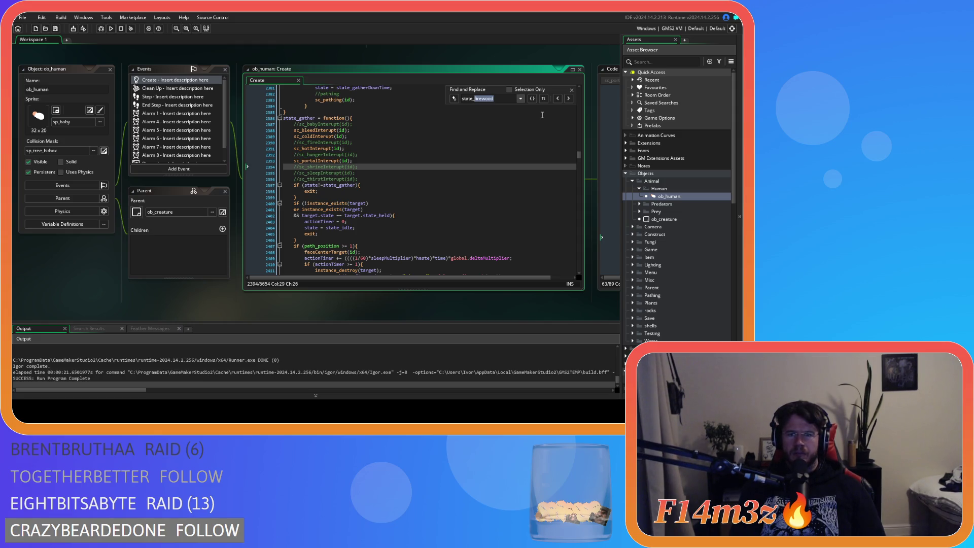
pyautogui.hotkey('ctrl', 'a')
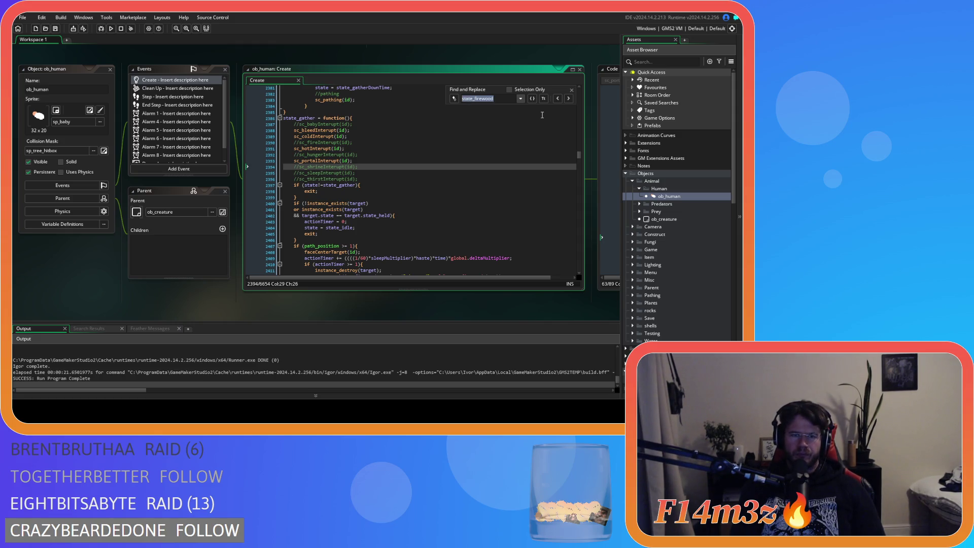
pyautogui.write('sc_repair')
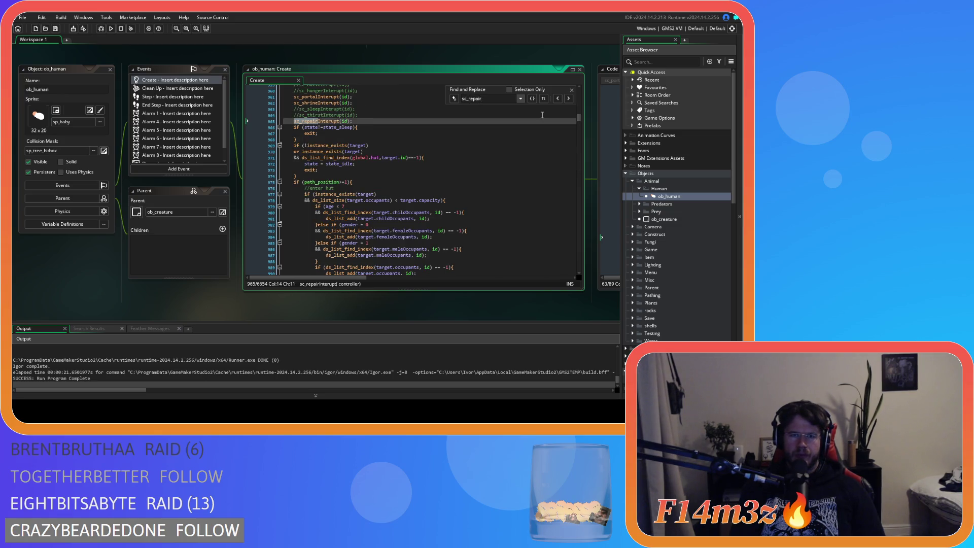
pyautogui.write('Interupt')
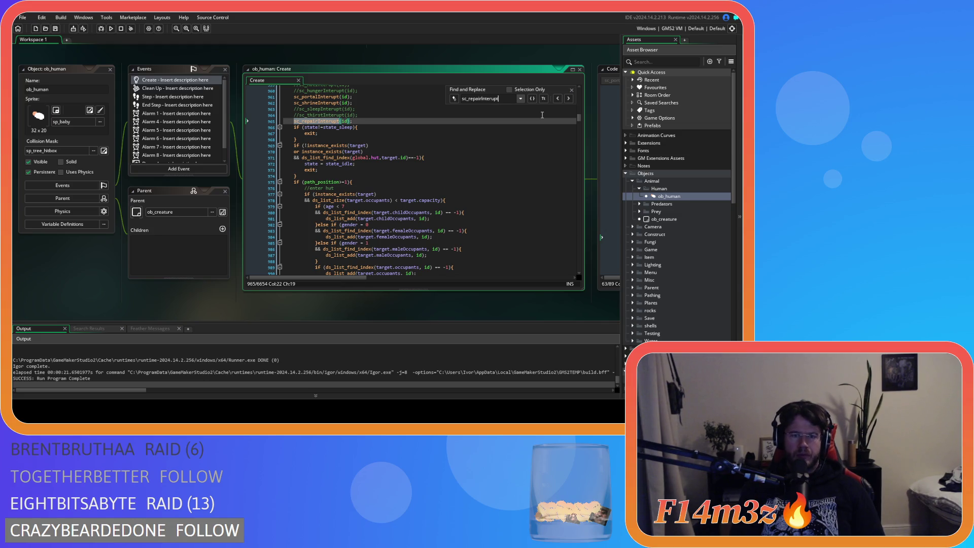
# Step between the sc_repairInterupt matches at lines 965 and 1088, leaving the caret on line 1088.
pyautogui.scroll(3, 459, 228)
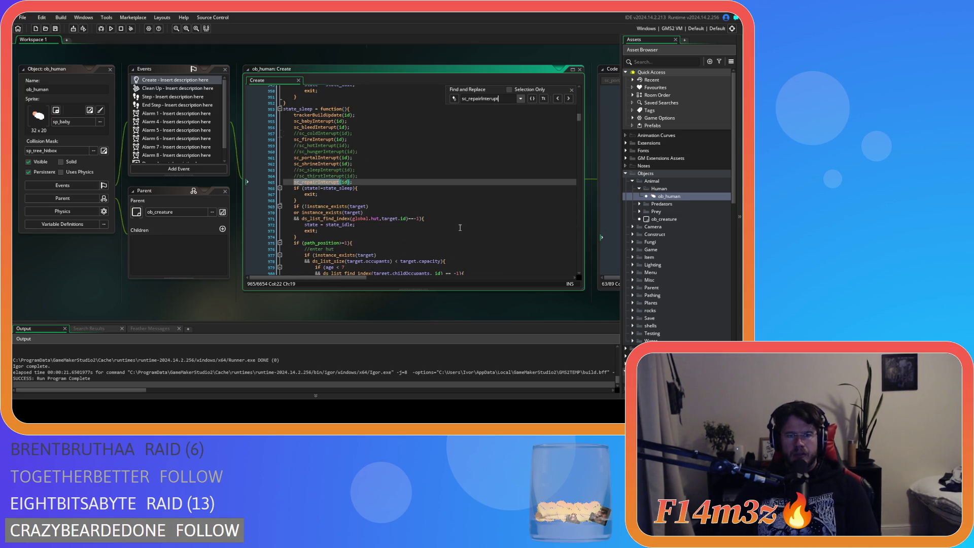
pyautogui.scroll(-20, 511, 180)
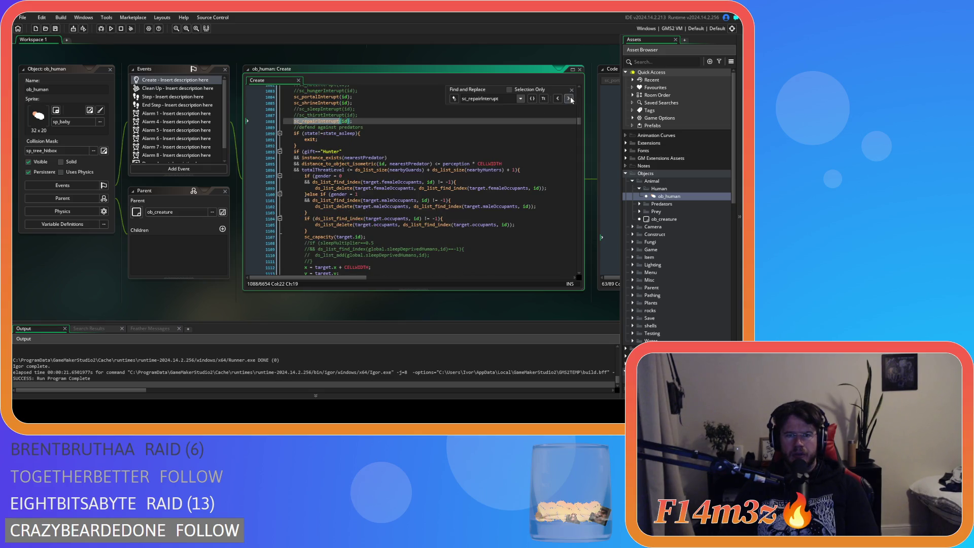
pyautogui.scroll(-12, 512, 180)
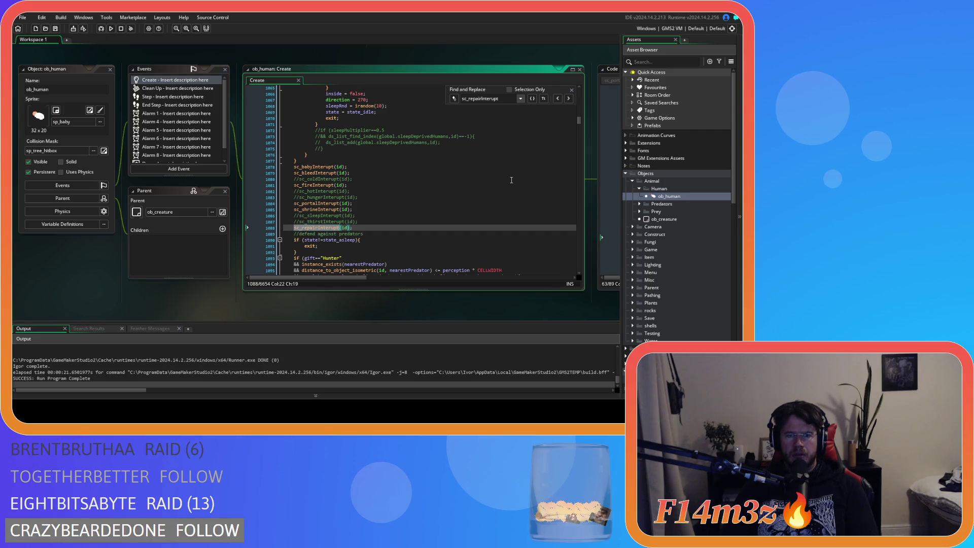
pyautogui.scroll(20, 511, 180)
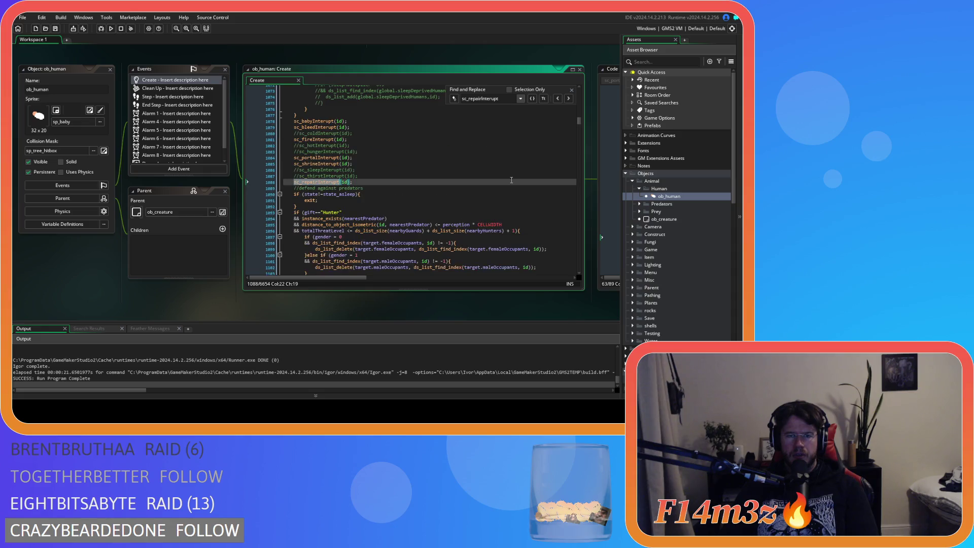
pyautogui.click(569, 99)
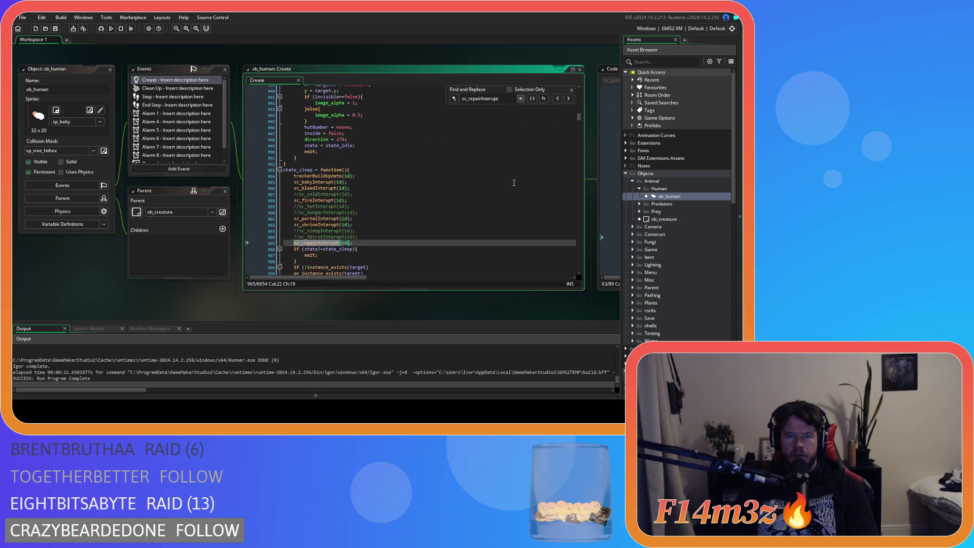
pyautogui.click(572, 100)
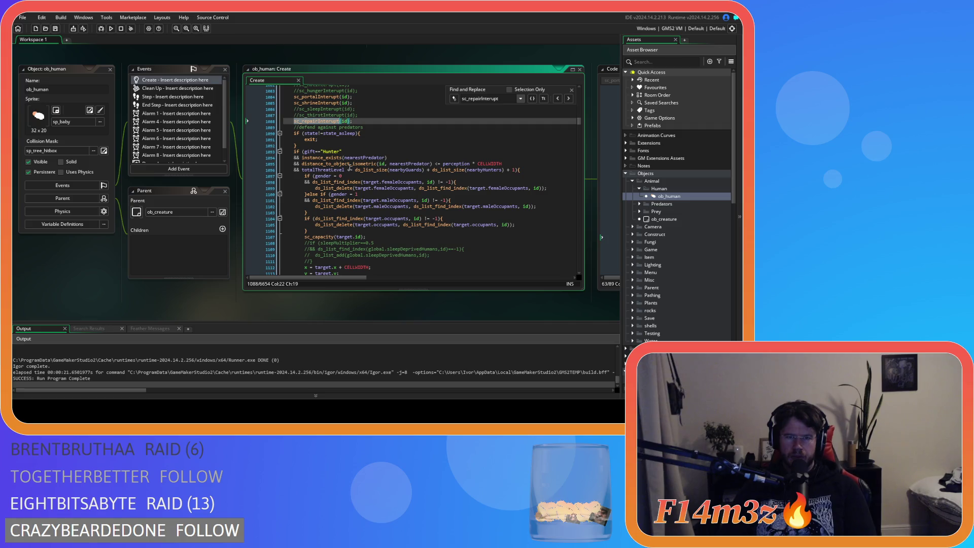
pyautogui.scroll(3, 379, 122)
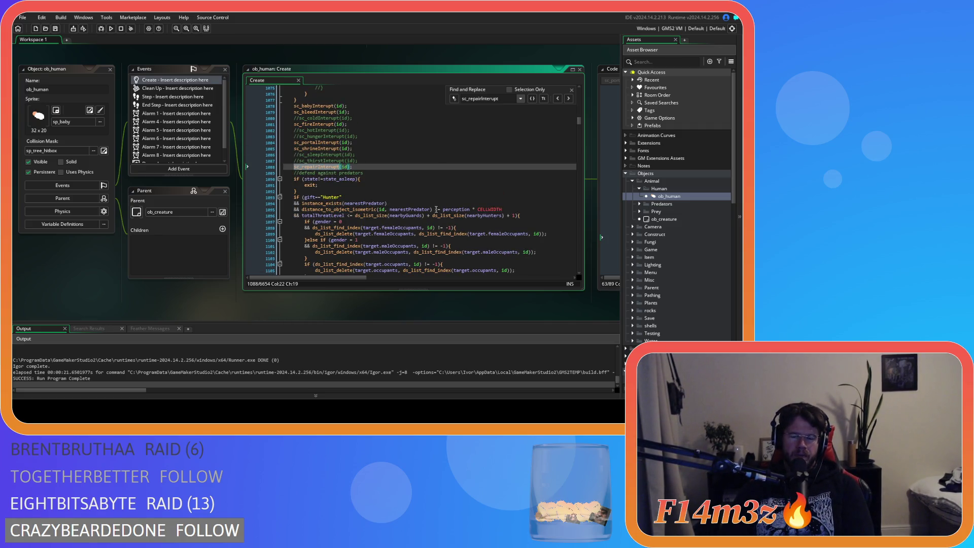
pyautogui.click(435, 168)
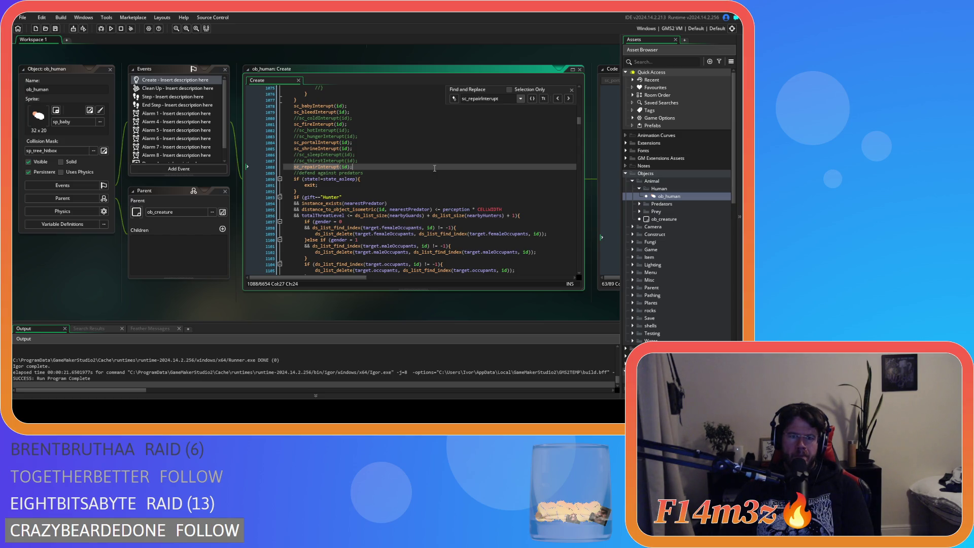
# Close the Find and Replace bar and clear the search highlights.
pyautogui.scroll(20, 435, 168)
pyautogui.scroll(20, 430, 186)
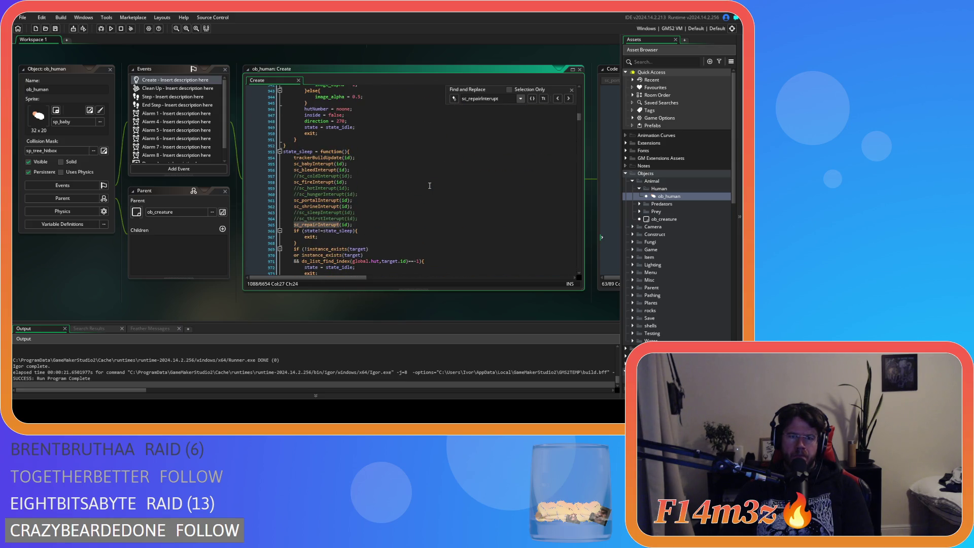
pyautogui.click(573, 89)
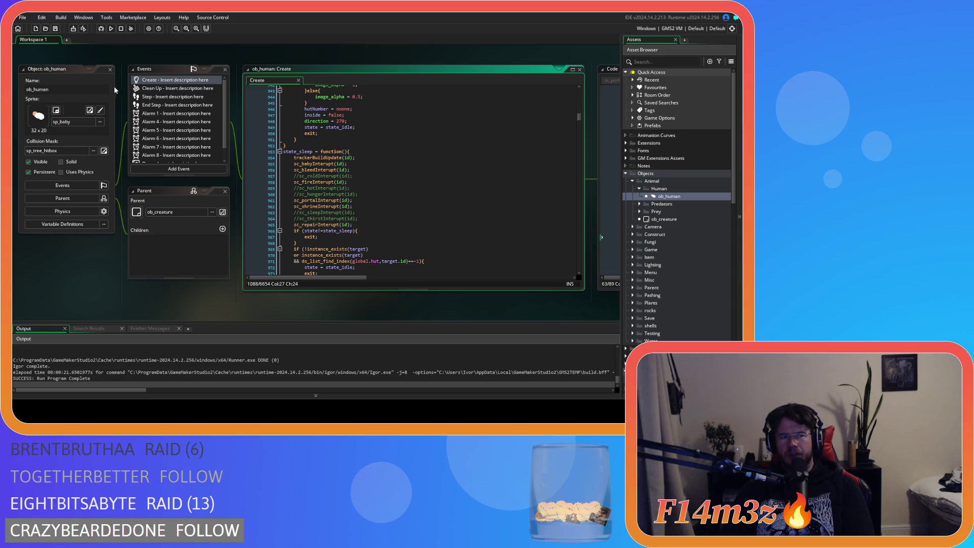
pyautogui.scroll(-10, 278, 258)
pyautogui.scroll(5, 446, 224)
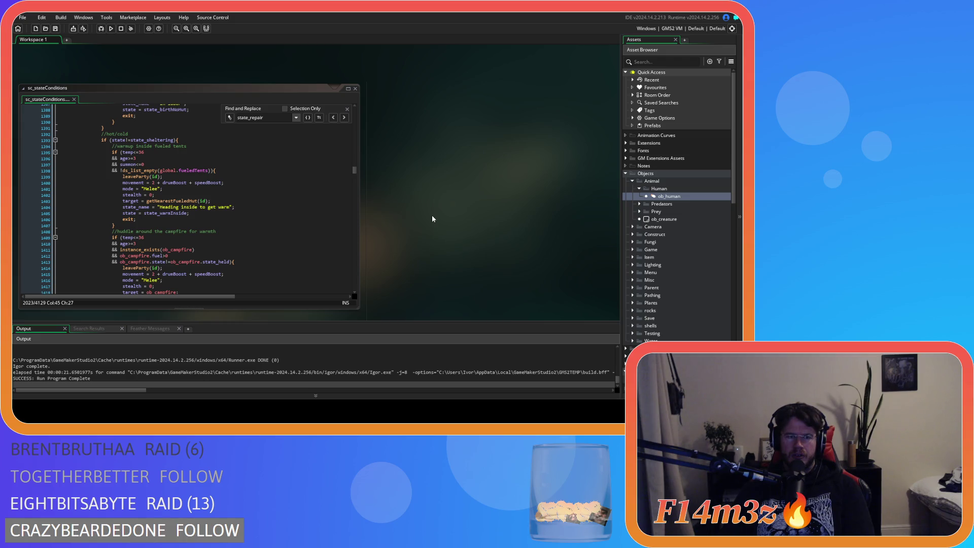
# Scroll back to sc_stateConditions' sheltering conditions and the Conditions scripts list.
pyautogui.scroll(-3, 691, 279)
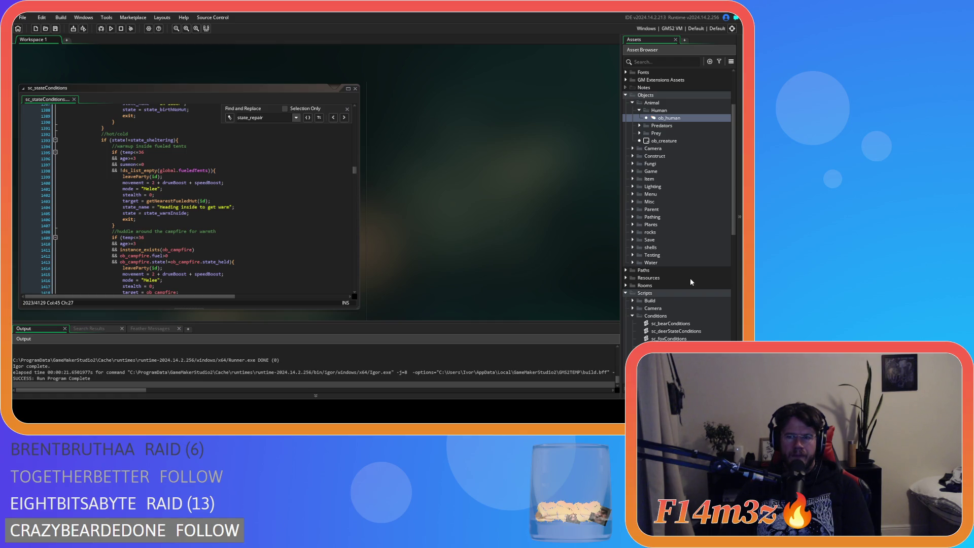
pyautogui.scroll(-3, 669, 278)
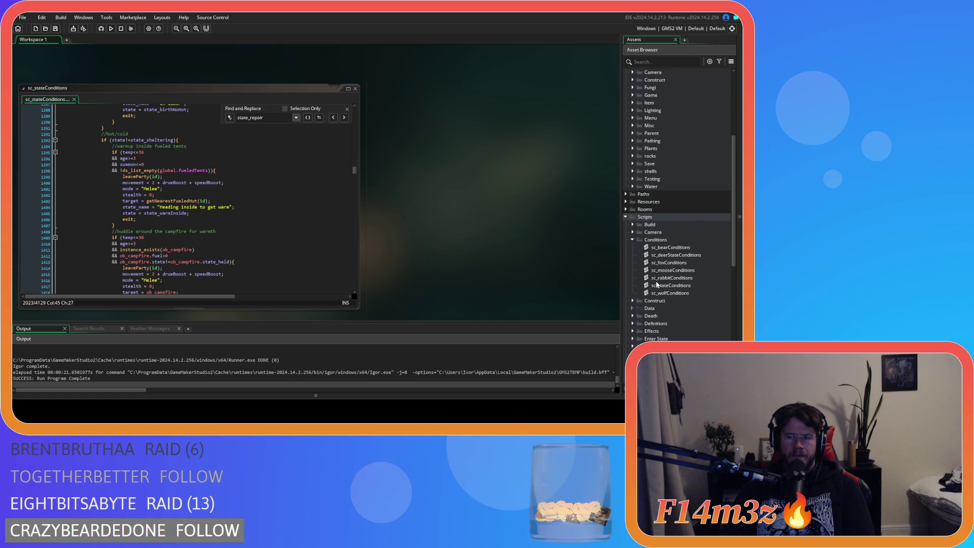
# Focus sc_stateConditions, jump to state_repair at line 2023, and close the search bar.
pyautogui.doubleClick(682, 284)
pyautogui.click(304, 163)
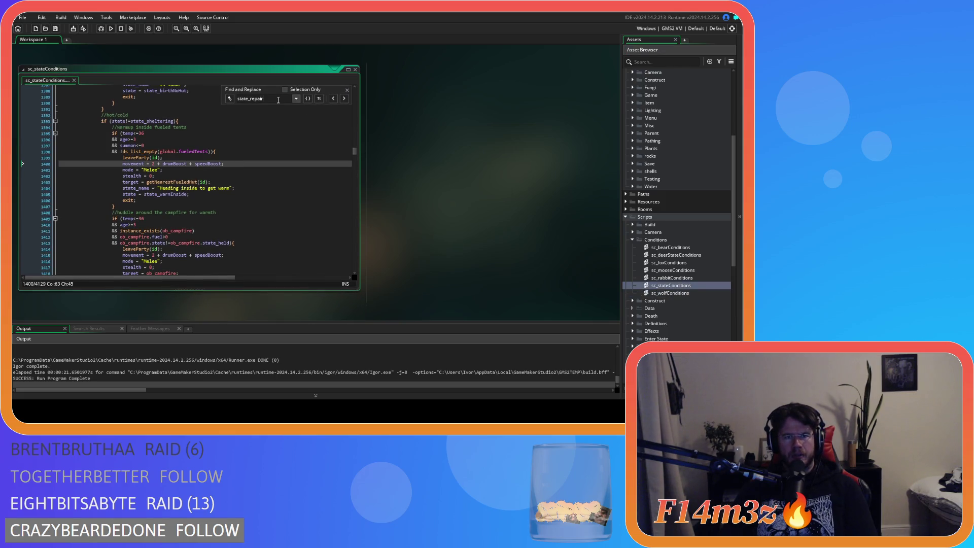
pyautogui.click(344, 98)
pyautogui.click(347, 89)
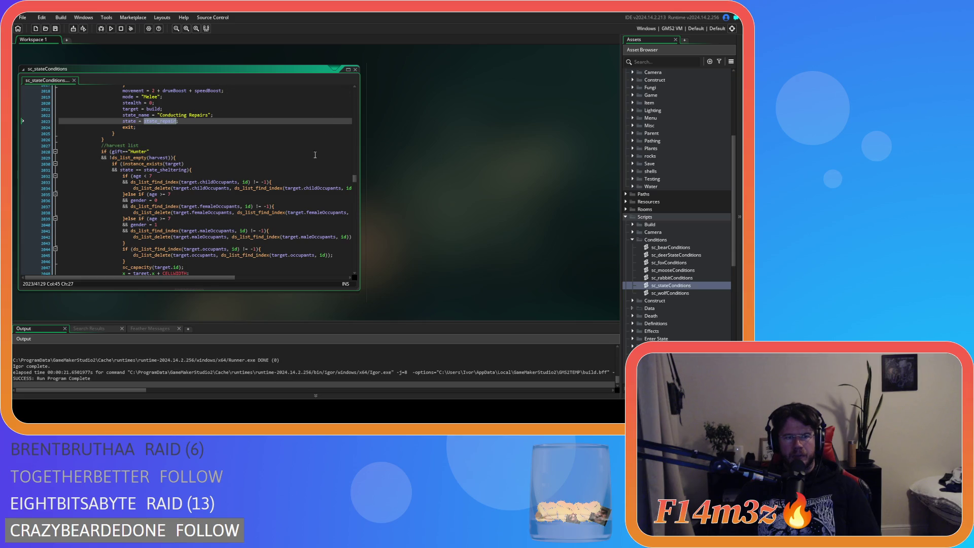
# Scroll through the Carpenter block's campfire-feeding and withdraw-firewood conditions.
pyautogui.scroll(20, 291, 205)
pyautogui.scroll(8, 291, 206)
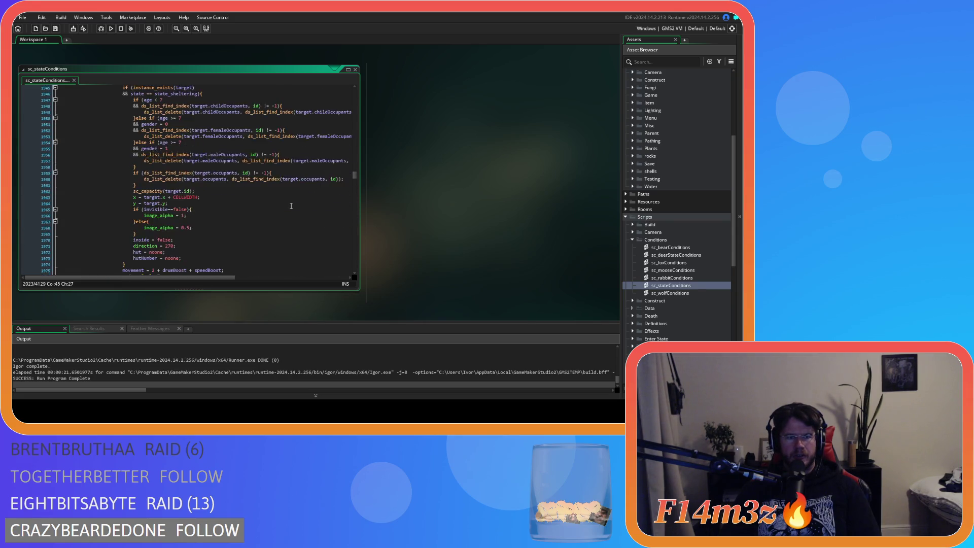
pyautogui.scroll(20, 291, 206)
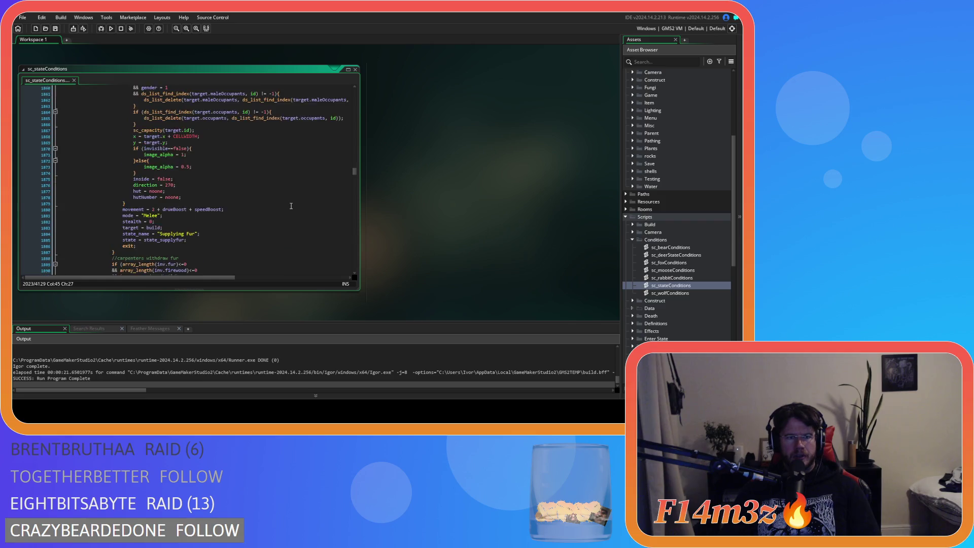
pyautogui.scroll(20, 291, 206)
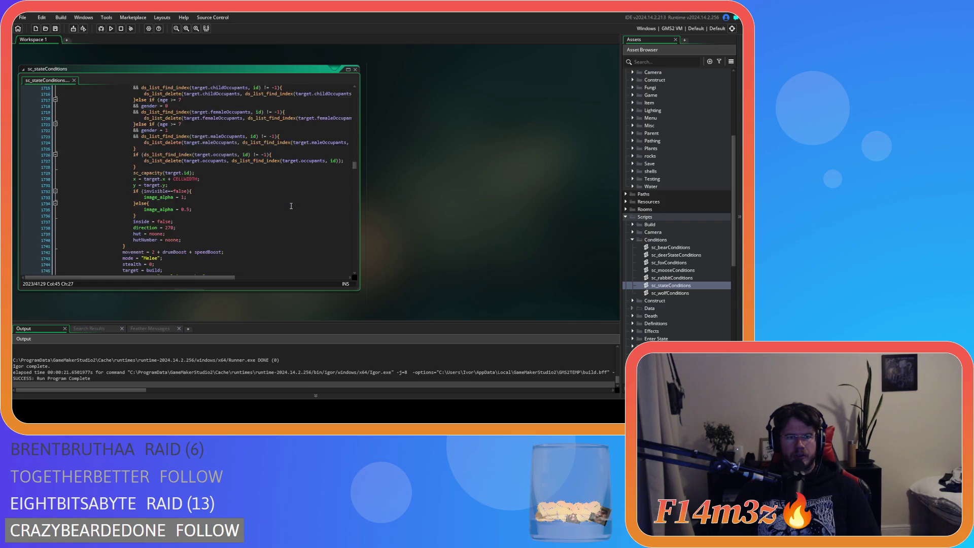
pyautogui.scroll(20, 291, 205)
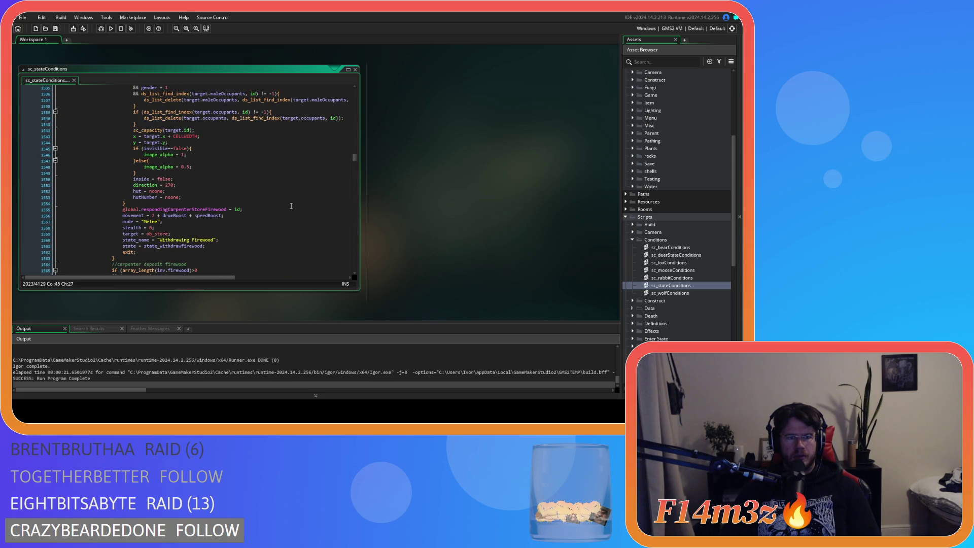
pyautogui.scroll(20, 291, 206)
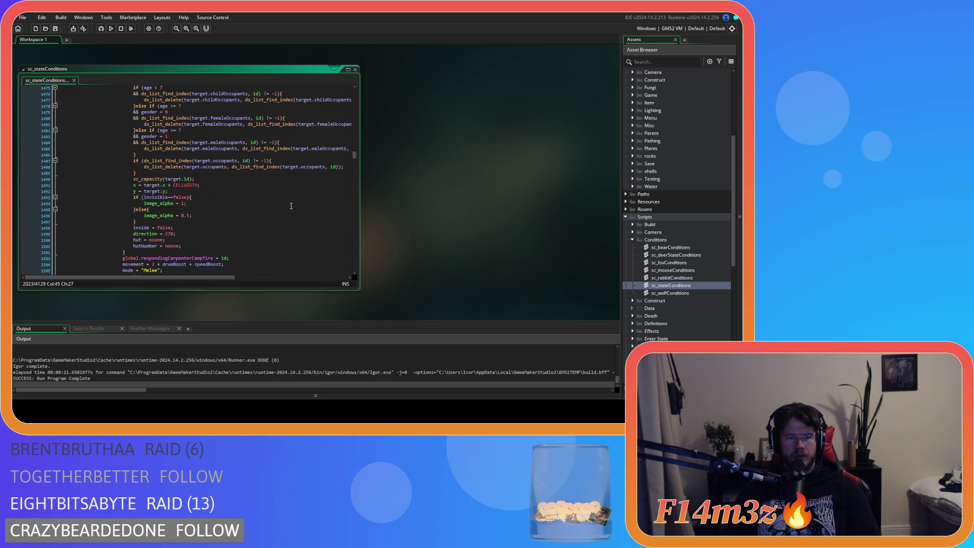
pyautogui.scroll(11, 291, 206)
pyautogui.scroll(5, 291, 206)
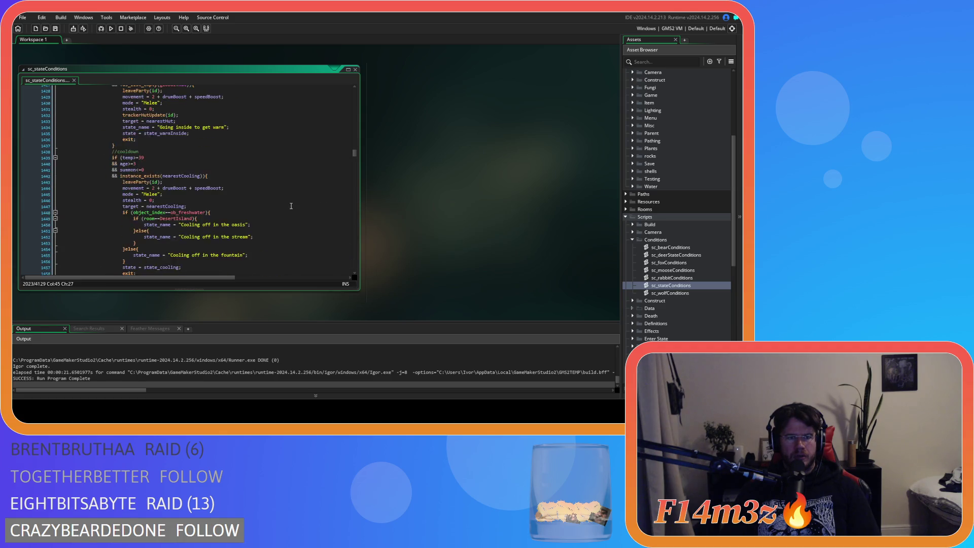
pyautogui.scroll(-10, 291, 206)
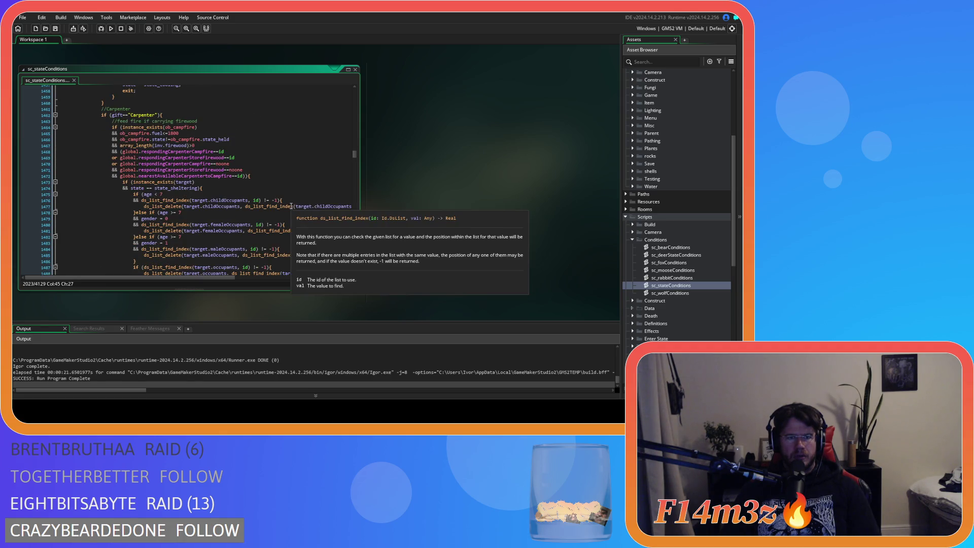
pyautogui.scroll(-16, 292, 206)
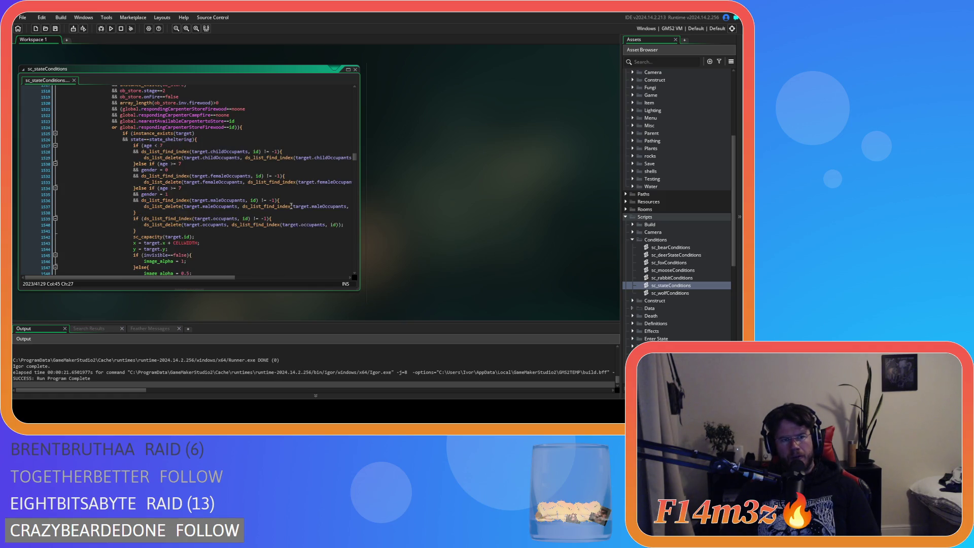
pyautogui.scroll(-17, 279, 207)
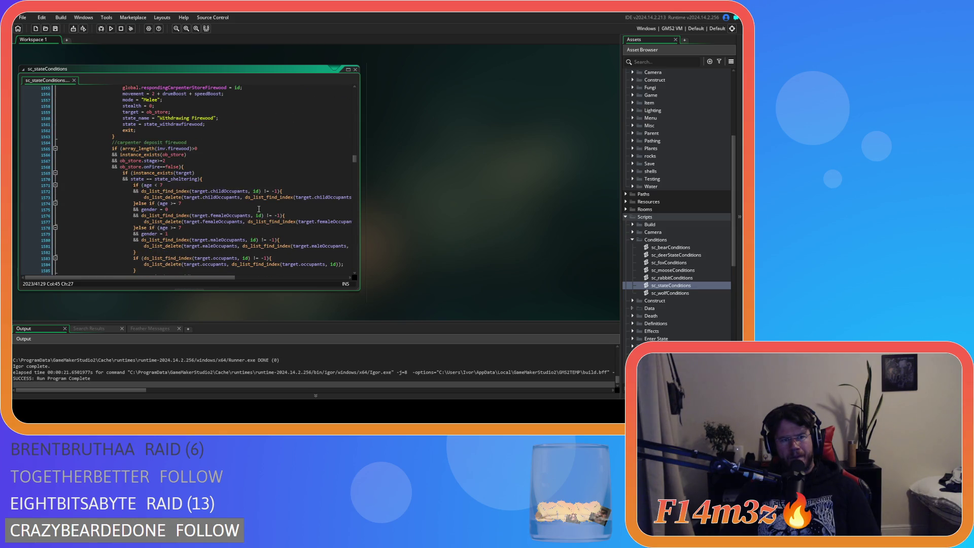
pyautogui.scroll(20, 259, 208)
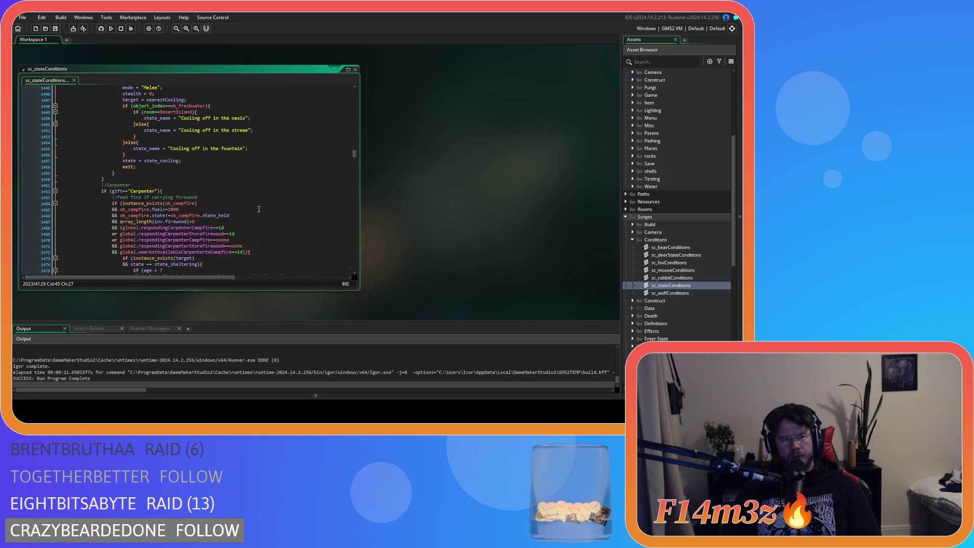
pyautogui.scroll(-14, 259, 209)
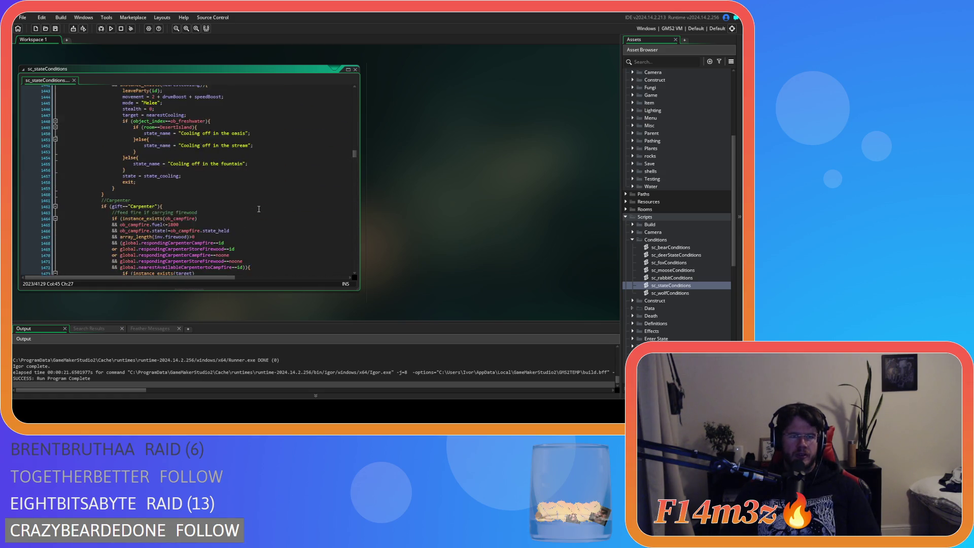
pyautogui.scroll(-20, 259, 208)
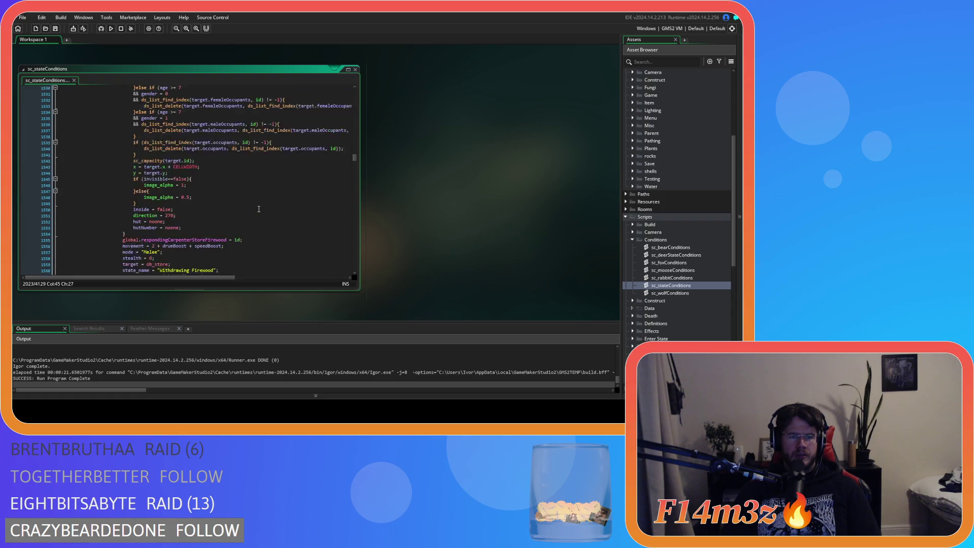
pyautogui.scroll(20, 258, 208)
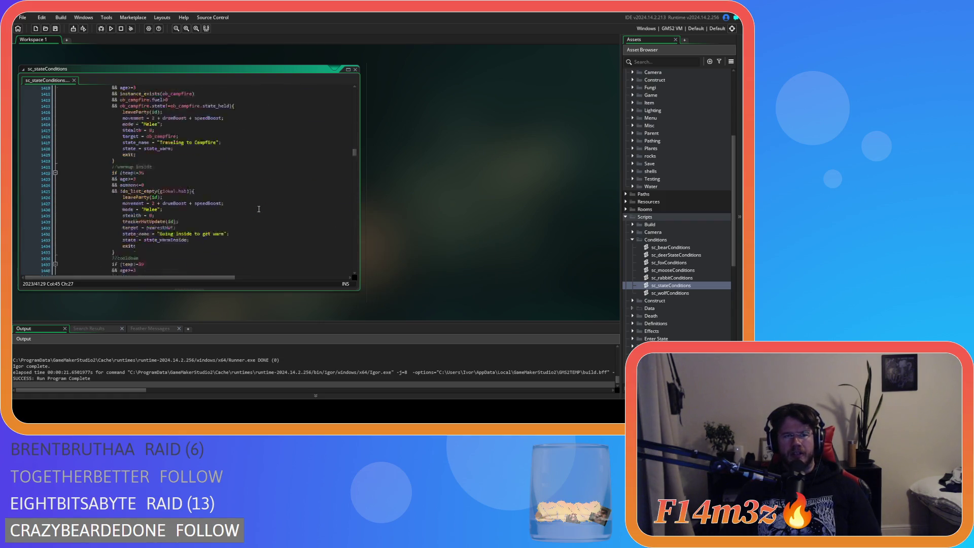
pyautogui.scroll(-20, 258, 209)
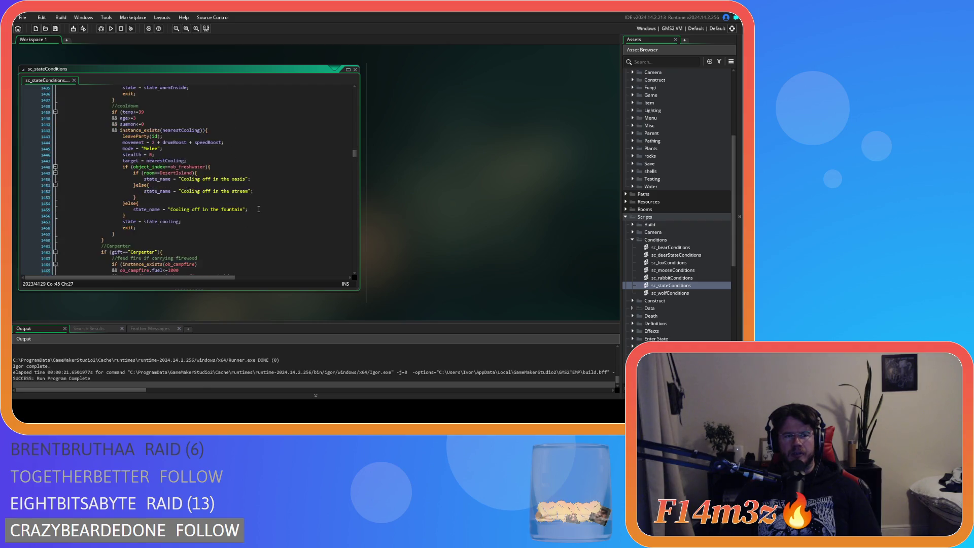
pyautogui.scroll(-12, 259, 208)
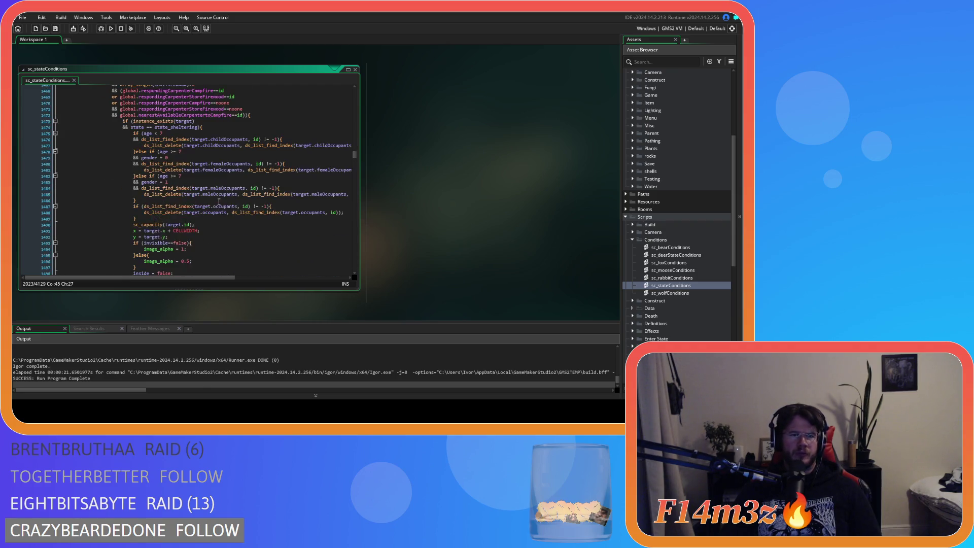
pyautogui.scroll(-4, 219, 202)
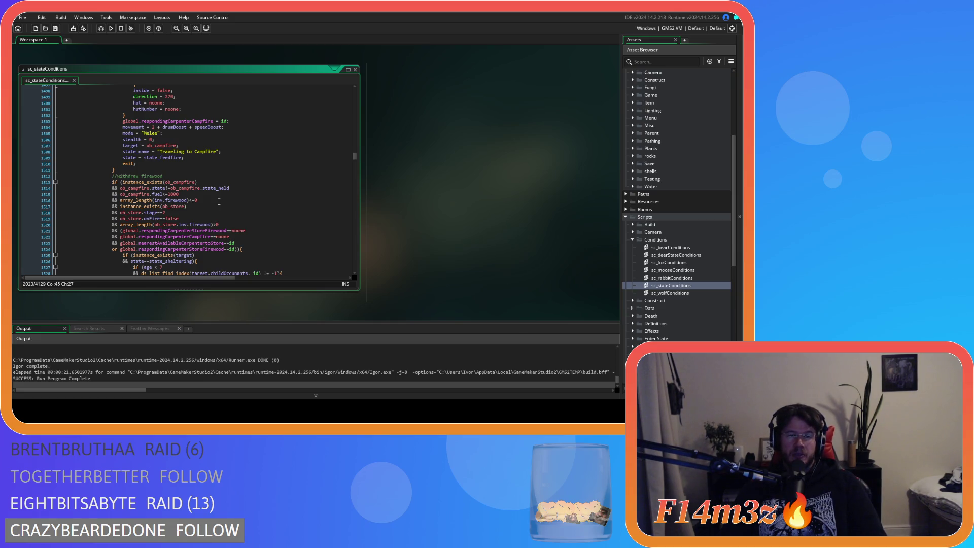
pyautogui.scroll(10, 220, 202)
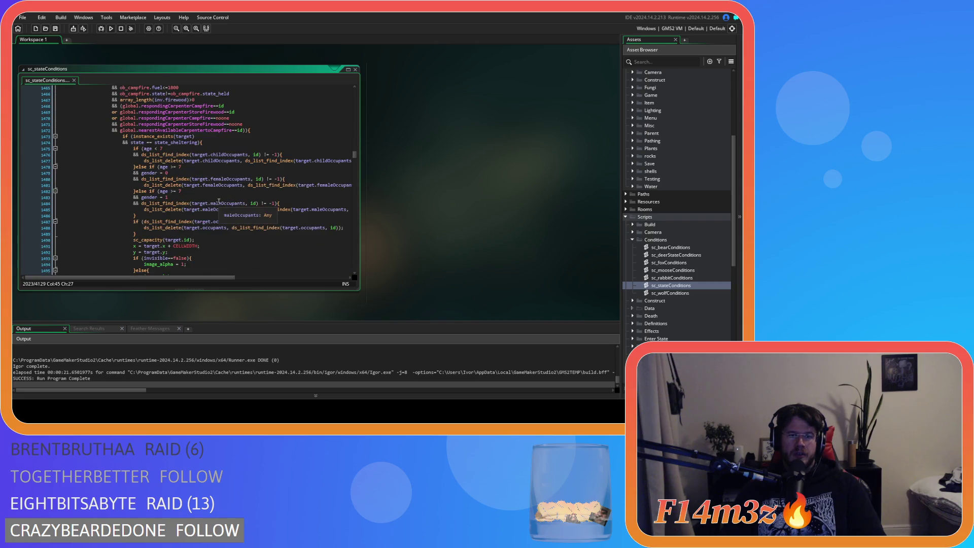
pyautogui.scroll(-12, 219, 202)
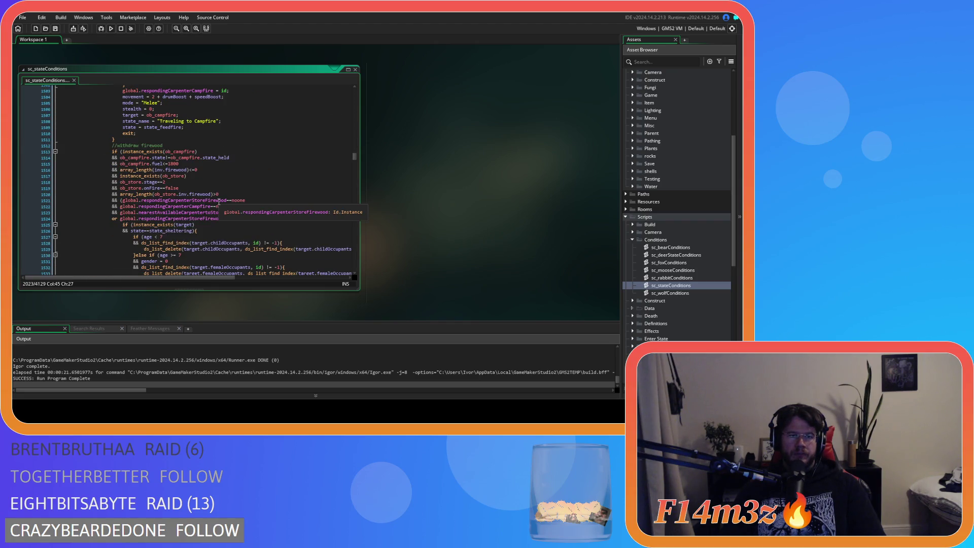
pyautogui.scroll(-17, 219, 202)
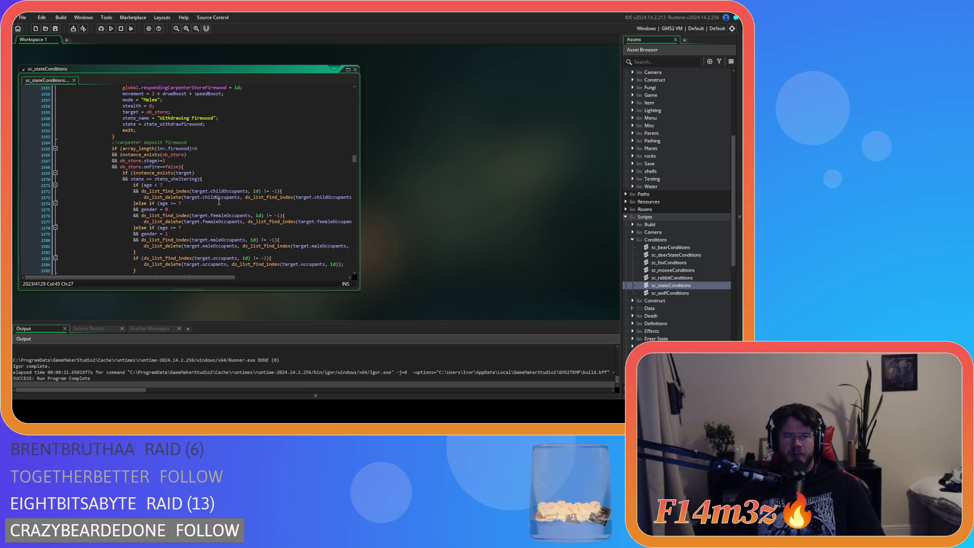
pyautogui.scroll(-20, 220, 202)
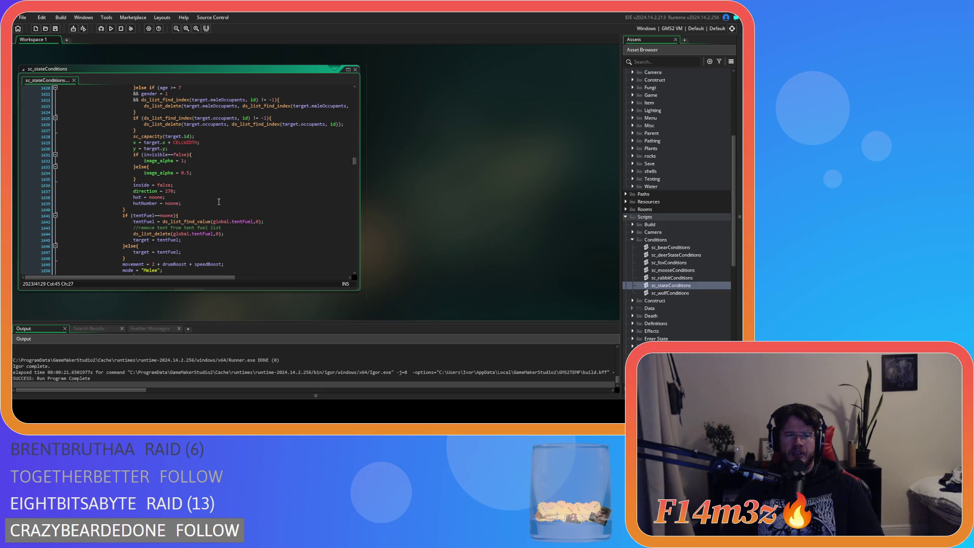
pyautogui.scroll(-5, 219, 202)
pyautogui.scroll(-4, 219, 202)
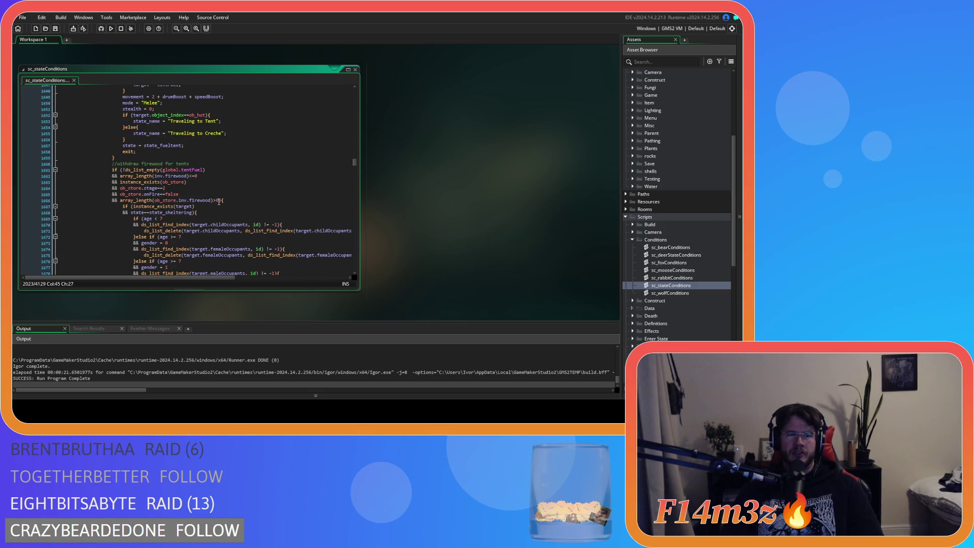
pyautogui.scroll(20, 220, 202)
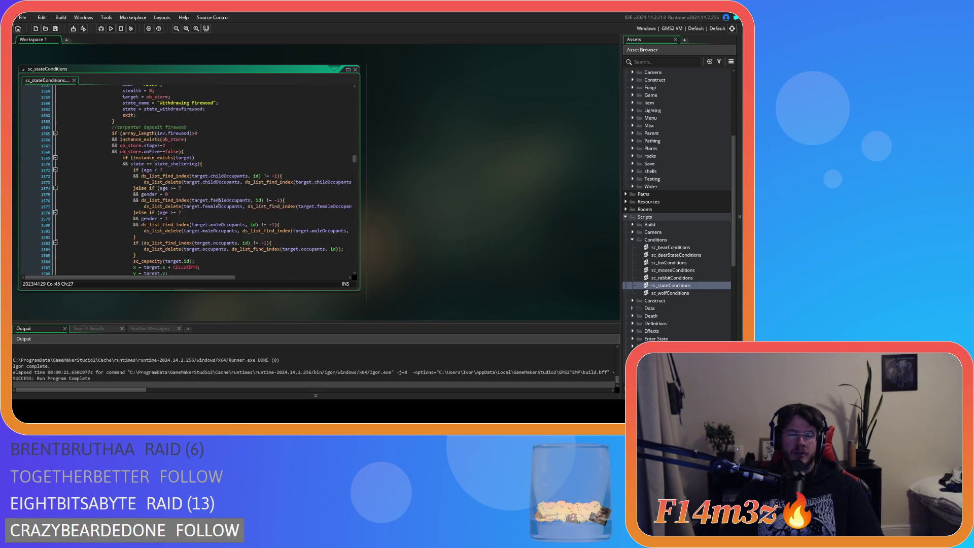
pyautogui.scroll(20, 219, 202)
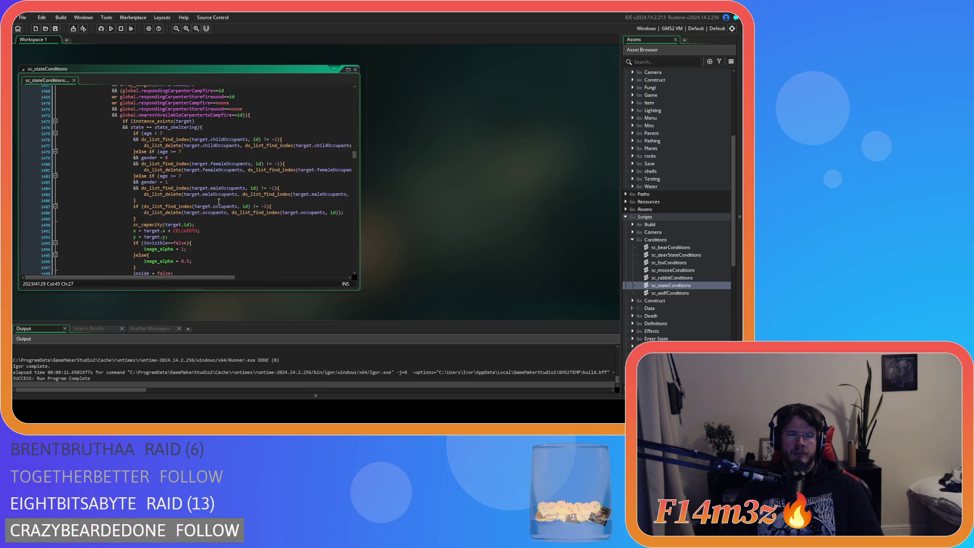
pyautogui.scroll(-10, 219, 202)
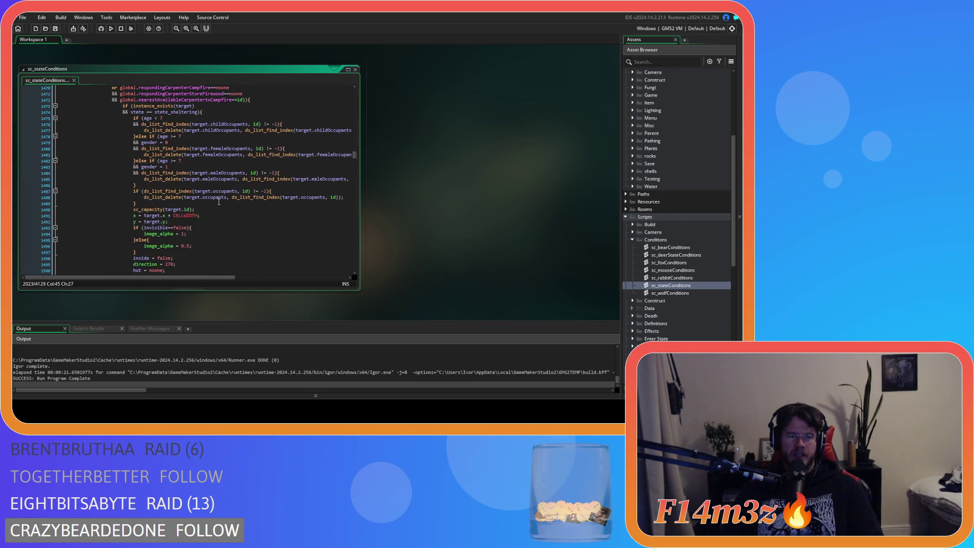
pyautogui.scroll(-20, 219, 202)
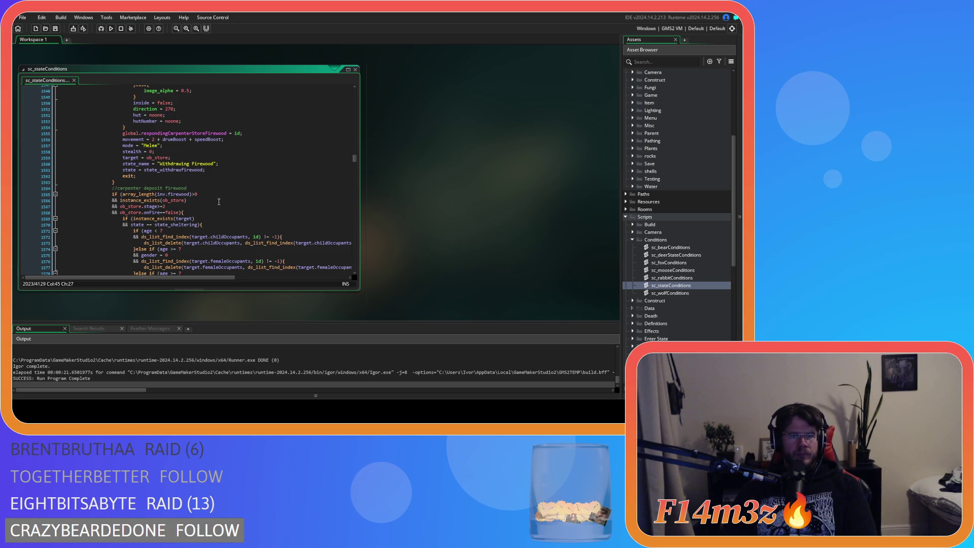
pyautogui.scroll(-2, 219, 202)
pyautogui.scroll(-10, 219, 202)
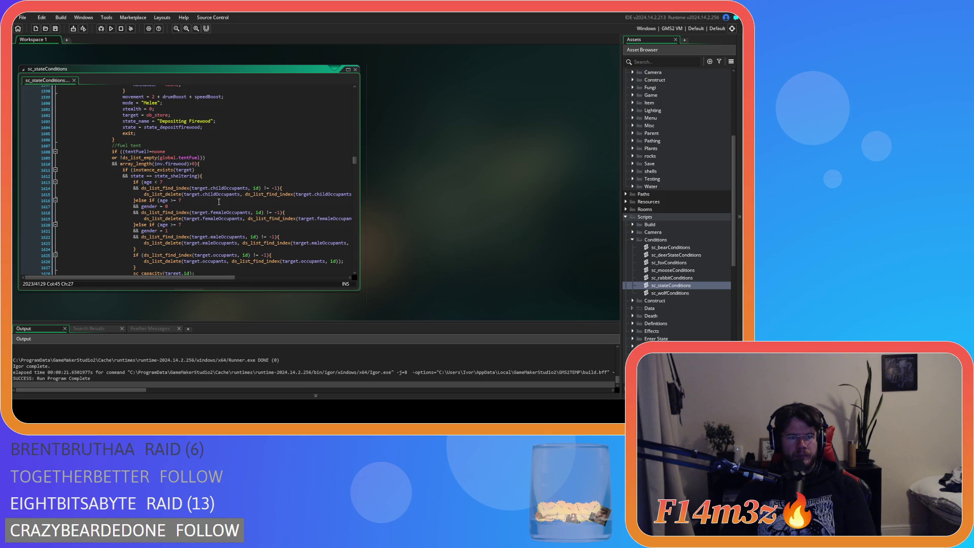
pyautogui.scroll(-8, 220, 201)
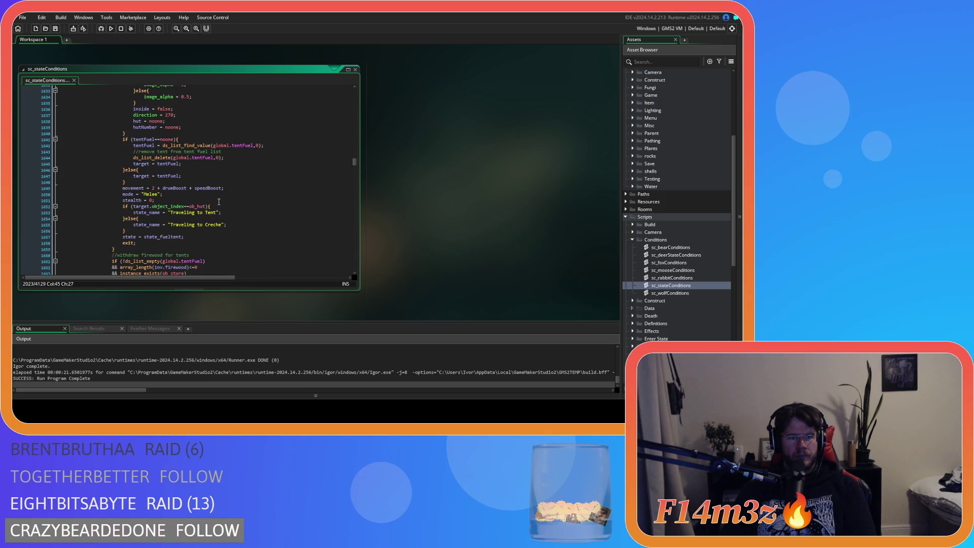
pyautogui.scroll(-3, 219, 202)
pyautogui.scroll(5, 219, 202)
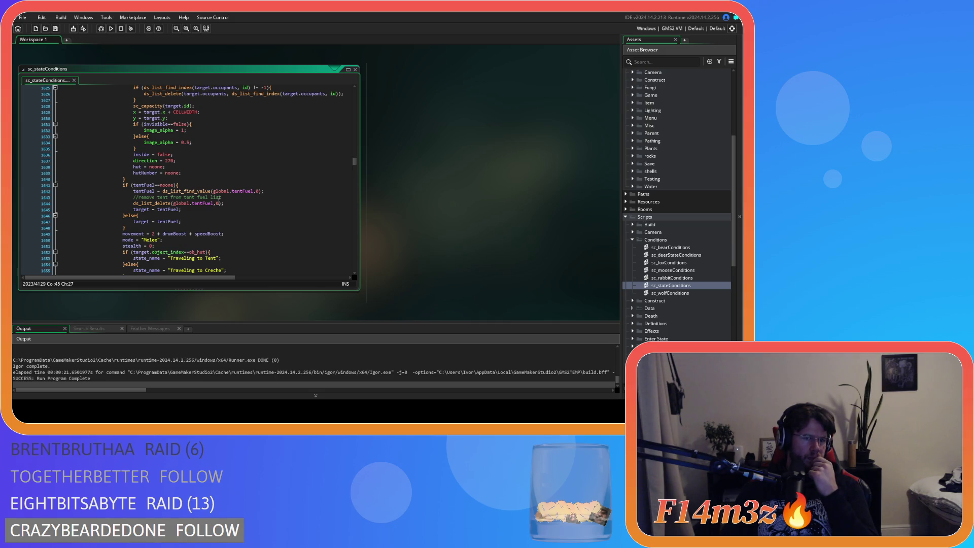
pyautogui.scroll(-5, 219, 202)
pyautogui.scroll(18, 220, 201)
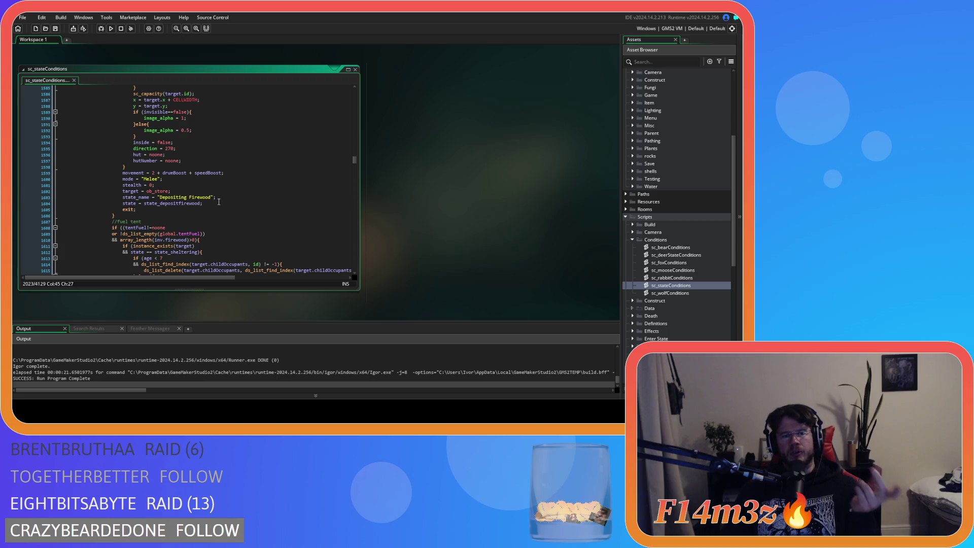
pyautogui.scroll(-10, 218, 202)
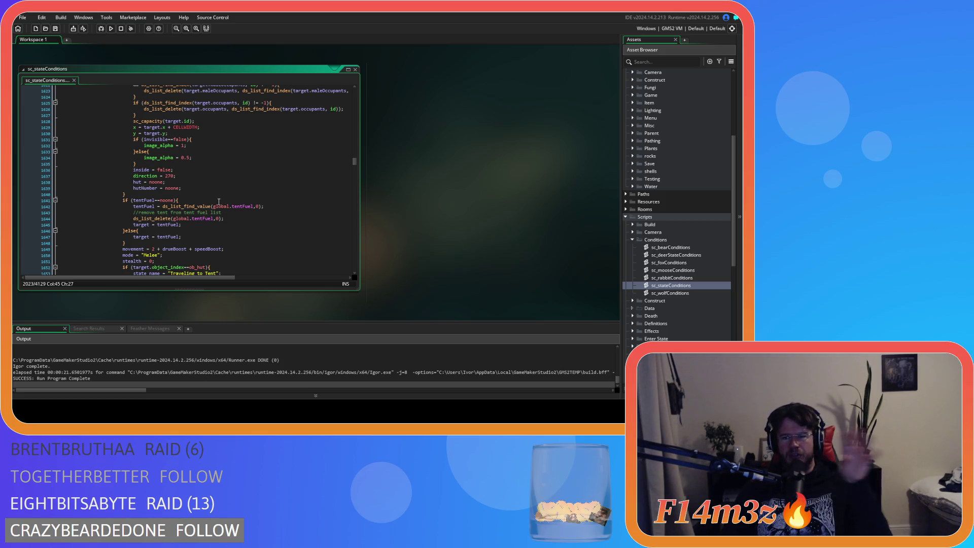
pyautogui.scroll(5, 219, 201)
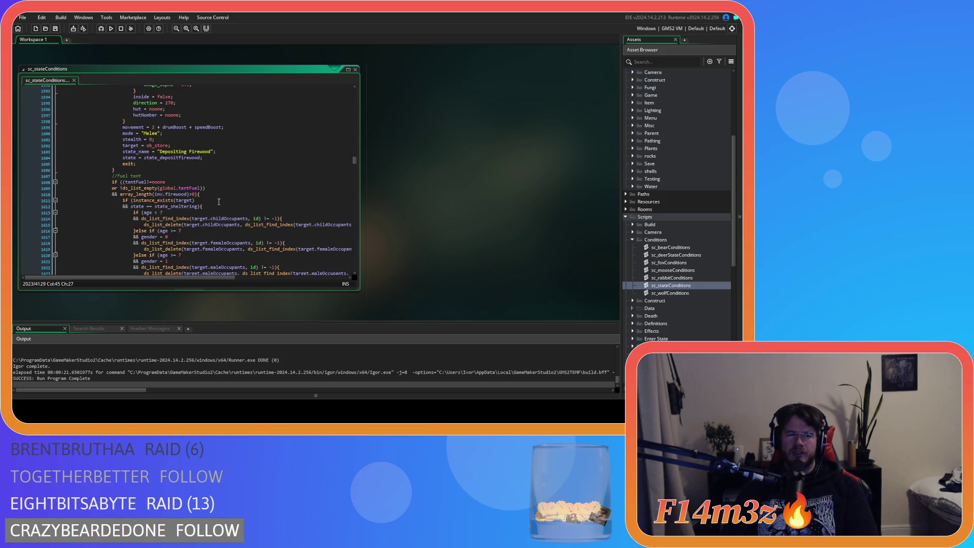
pyautogui.scroll(-3, 219, 202)
pyautogui.scroll(-4, 219, 201)
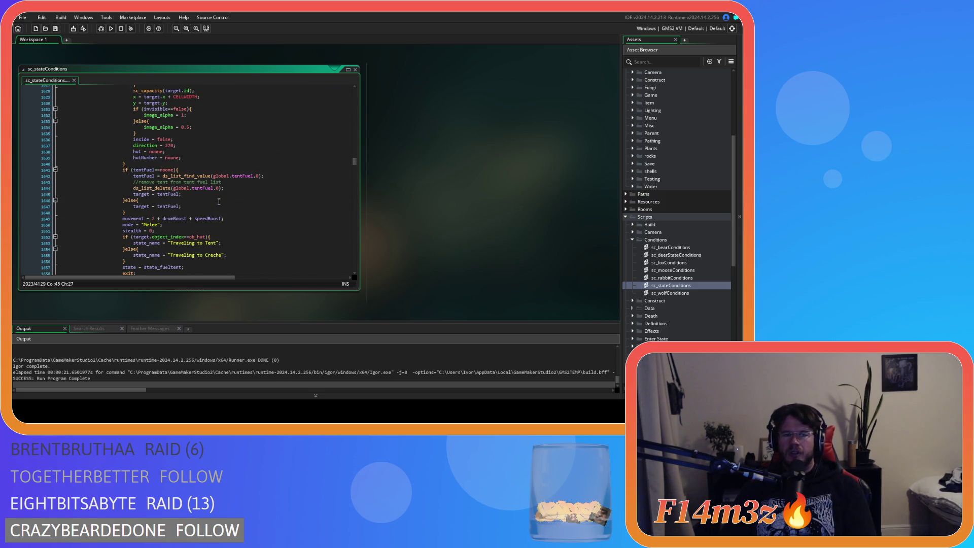
pyautogui.scroll(-8, 219, 202)
pyautogui.scroll(15, 218, 201)
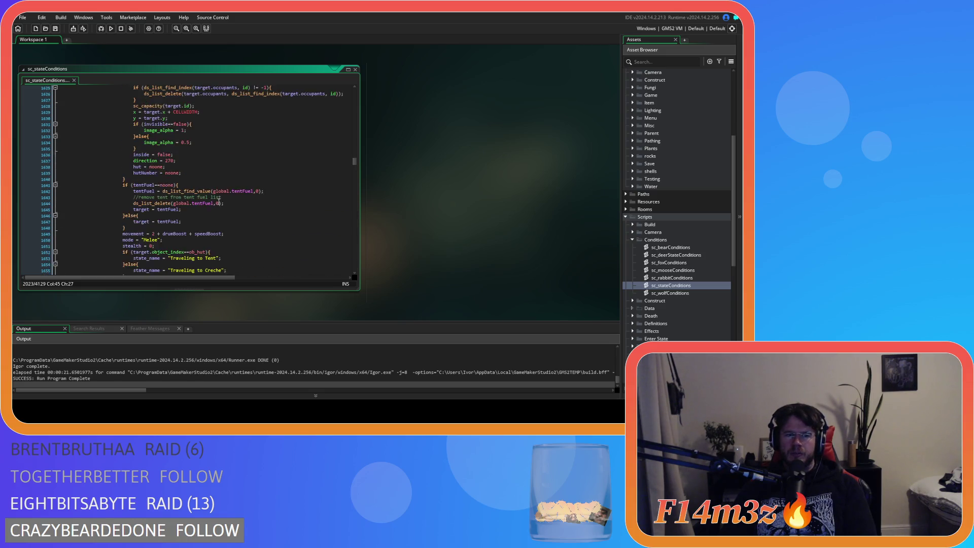
pyautogui.scroll(3, 219, 201)
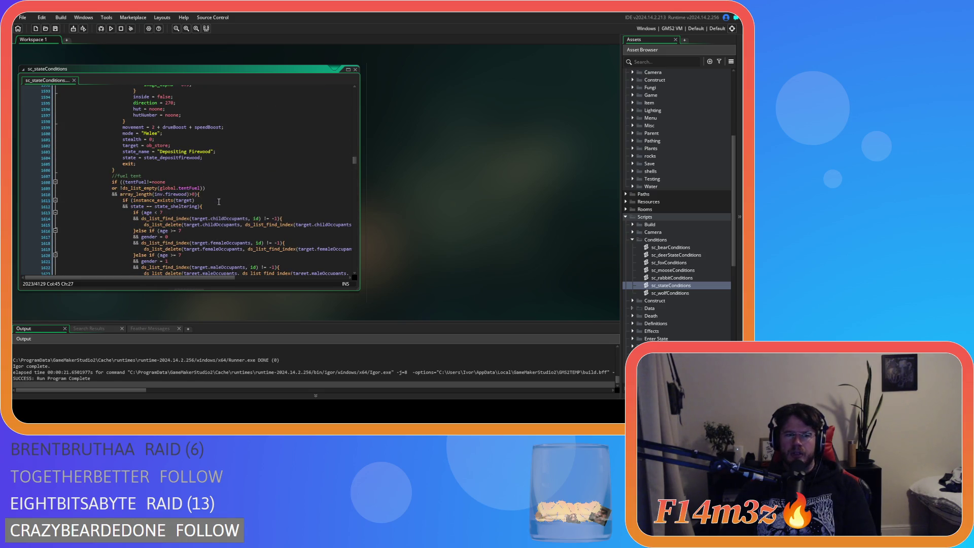
pyautogui.scroll(-20, 219, 202)
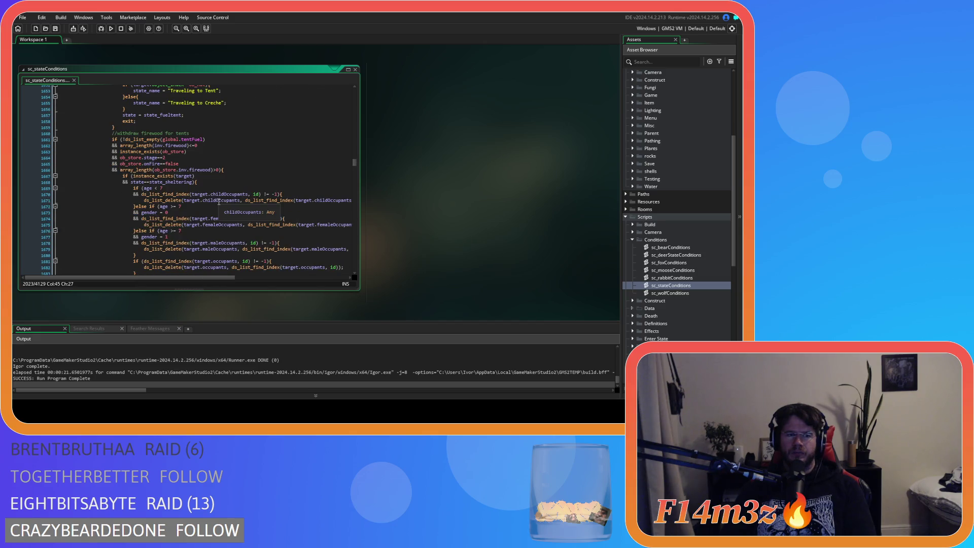
pyautogui.scroll(-20, 219, 202)
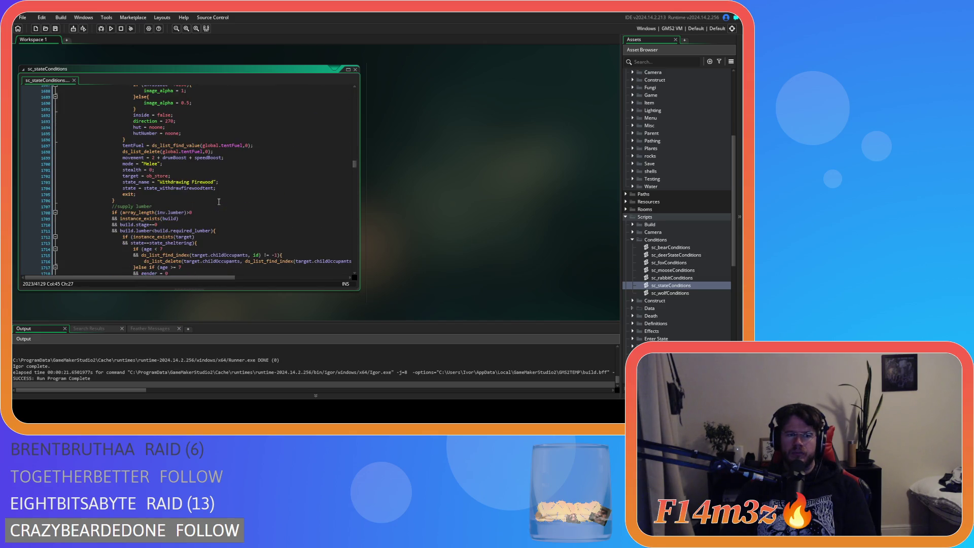
pyautogui.scroll(-20, 218, 202)
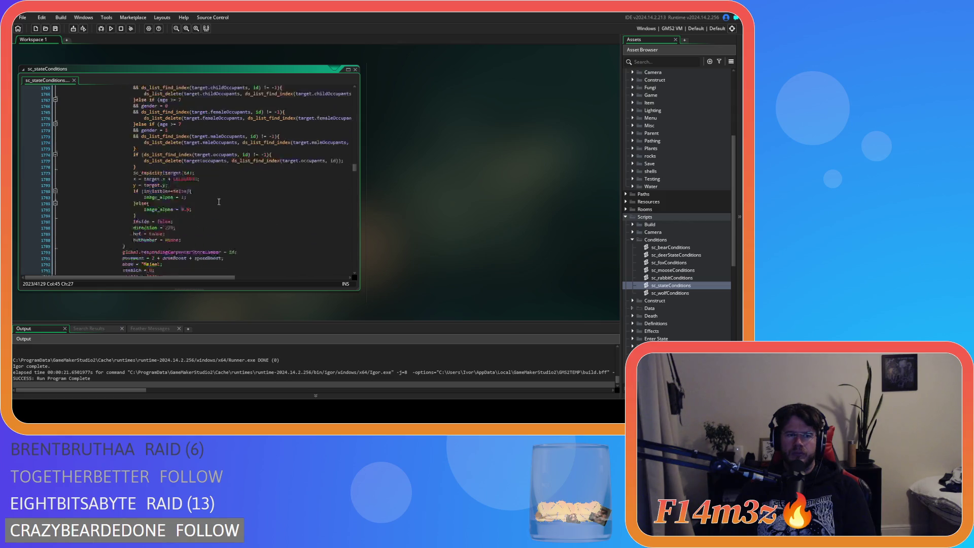
pyautogui.scroll(-7, 218, 201)
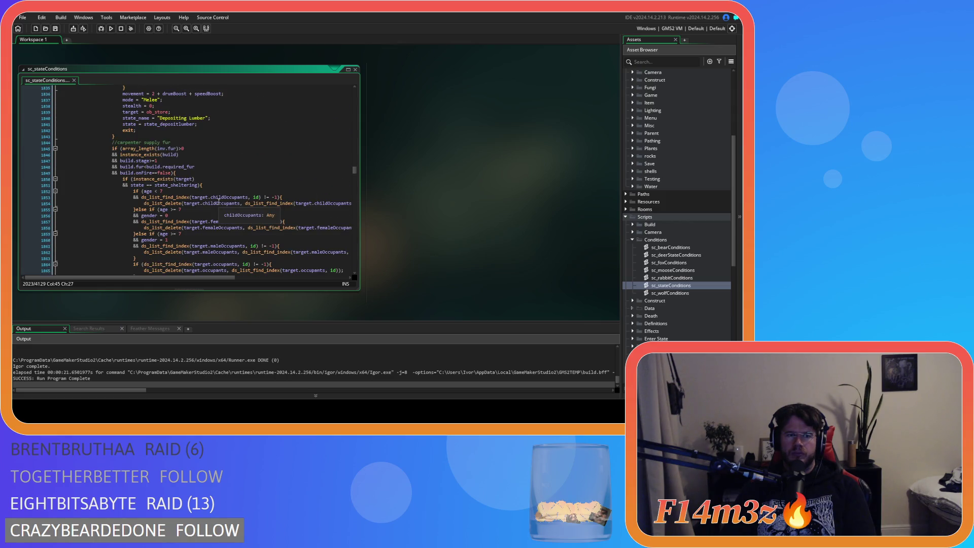
pyautogui.scroll(-16, 219, 201)
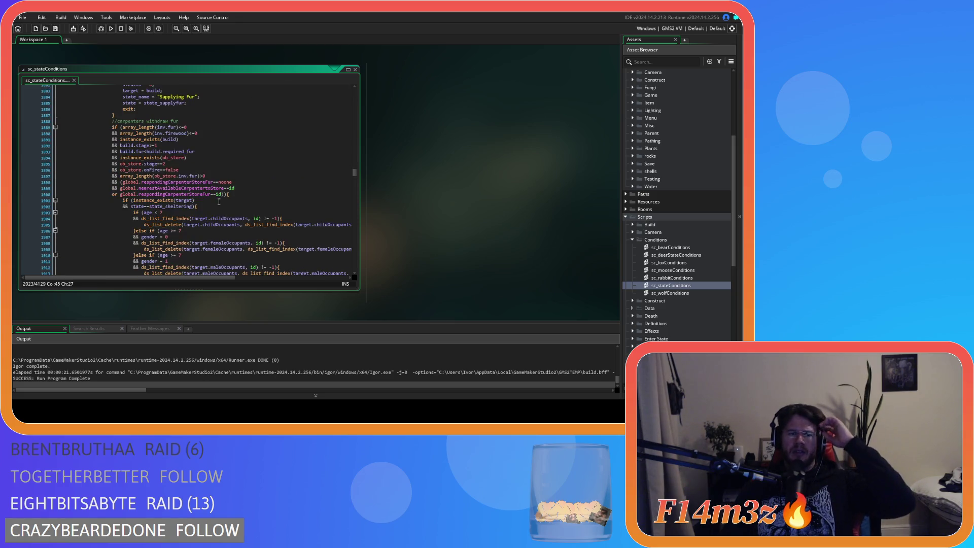
pyautogui.scroll(-12, 218, 201)
pyautogui.scroll(-10, 218, 202)
pyautogui.scroll(-9, 219, 201)
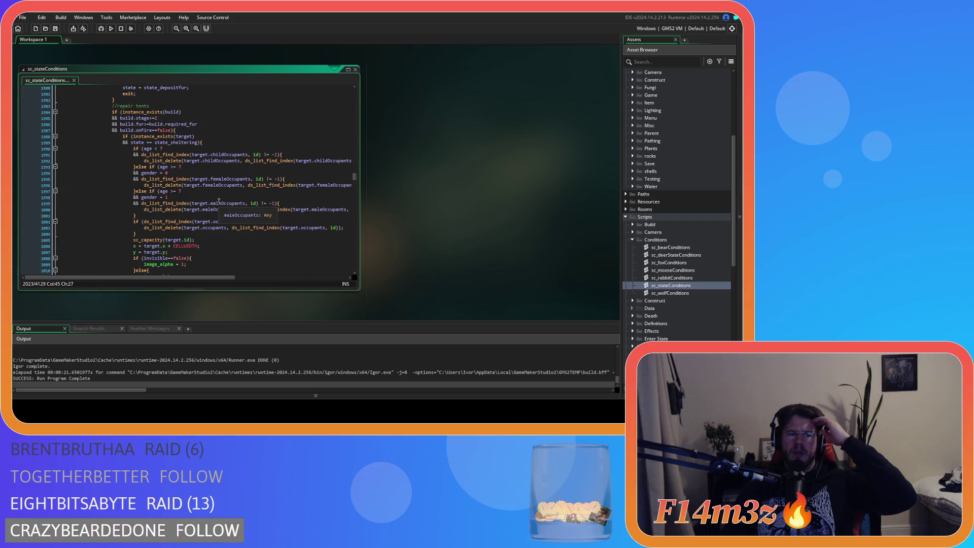
pyautogui.scroll(3, 218, 202)
pyautogui.scroll(15, 219, 202)
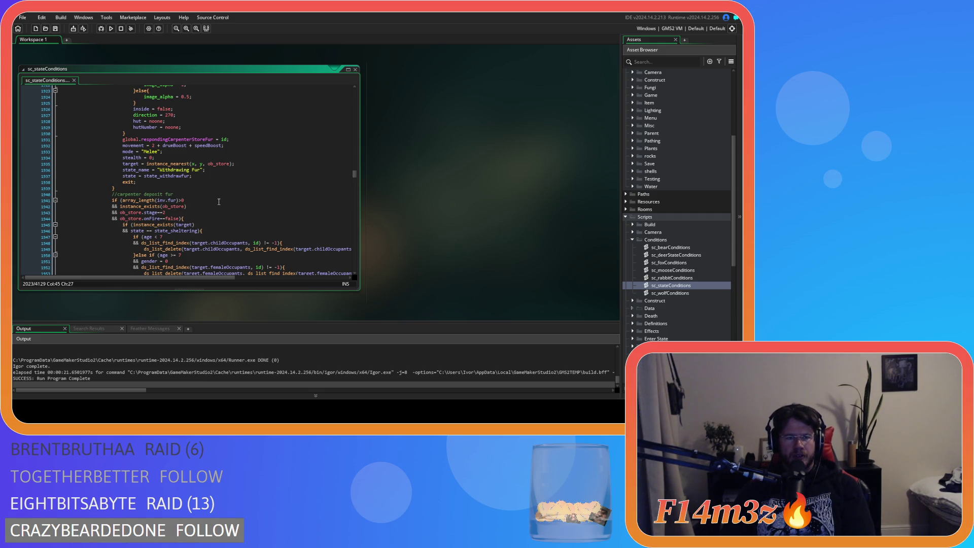
pyautogui.scroll(5, 218, 201)
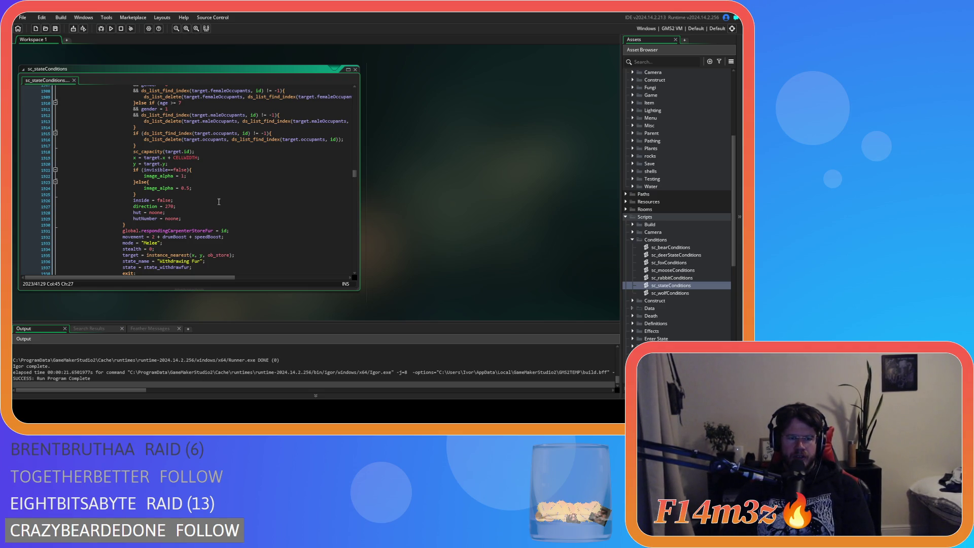
pyautogui.scroll(-15, 219, 202)
pyautogui.scroll(-12, 211, 202)
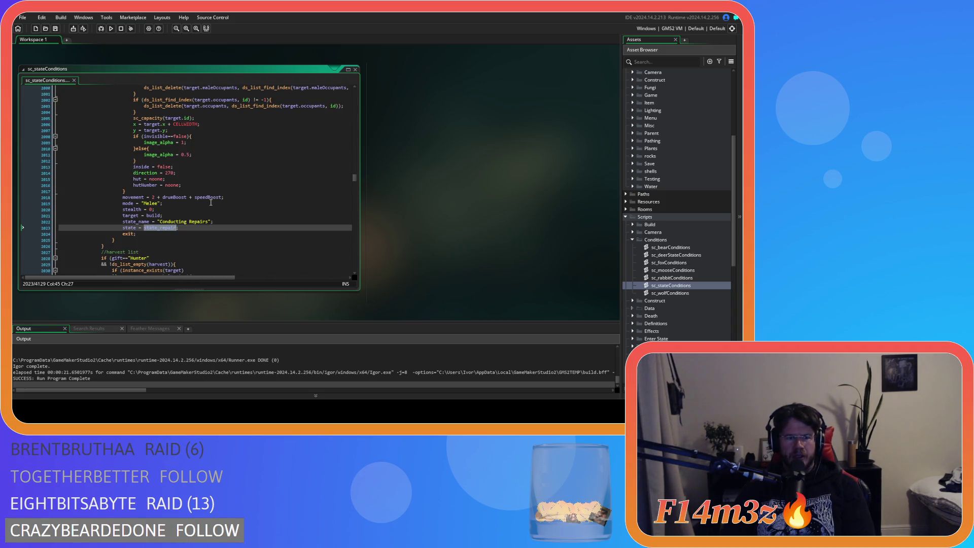
pyautogui.scroll(5, 211, 202)
pyautogui.scroll(-3, 211, 203)
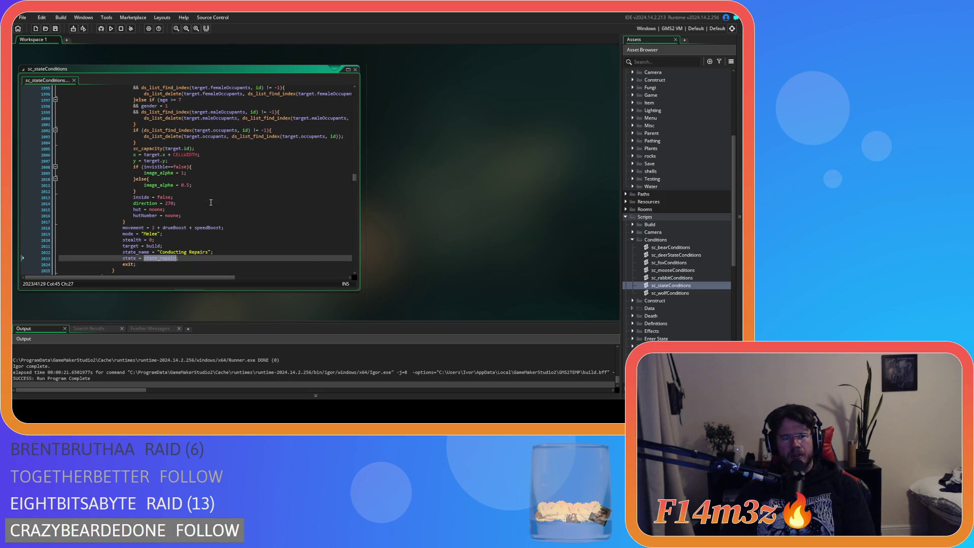
pyautogui.scroll(-2, 211, 202)
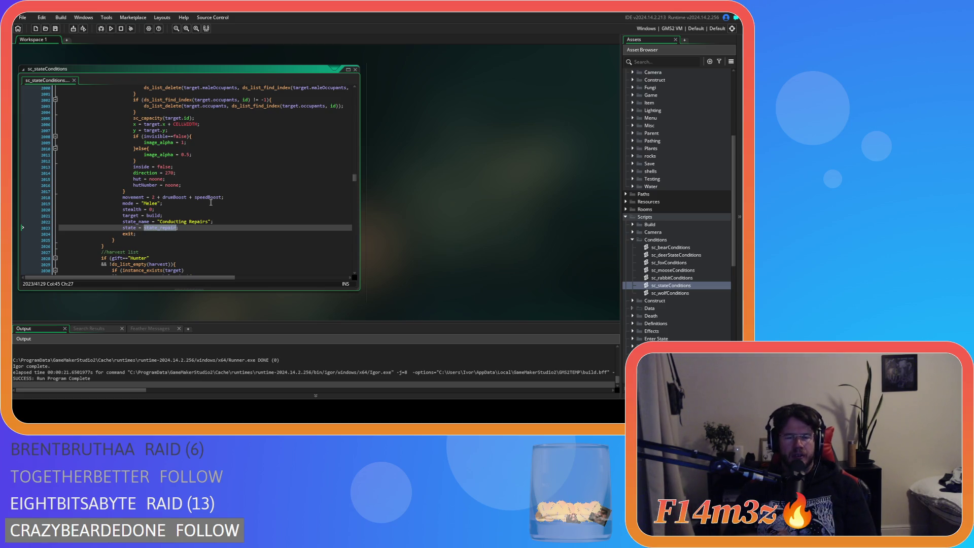
pyautogui.scroll(3, 199, 225)
pyautogui.scroll(9, 198, 235)
pyautogui.scroll(16, 197, 235)
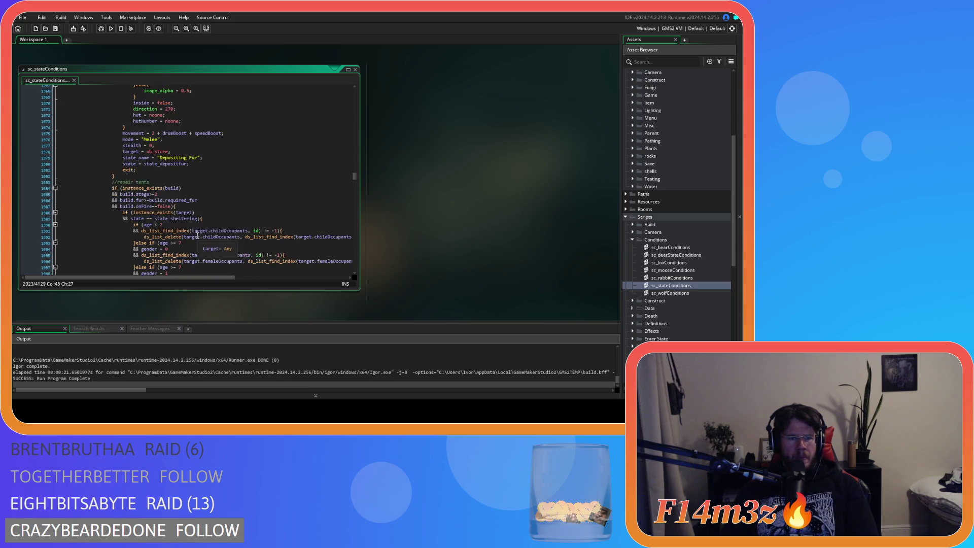
pyautogui.scroll(20, 197, 235)
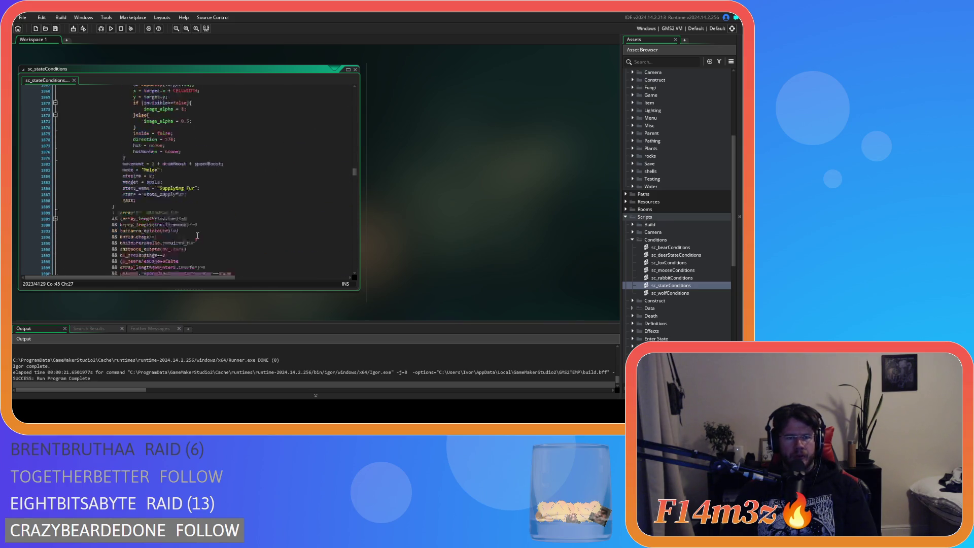
pyautogui.scroll(20, 198, 235)
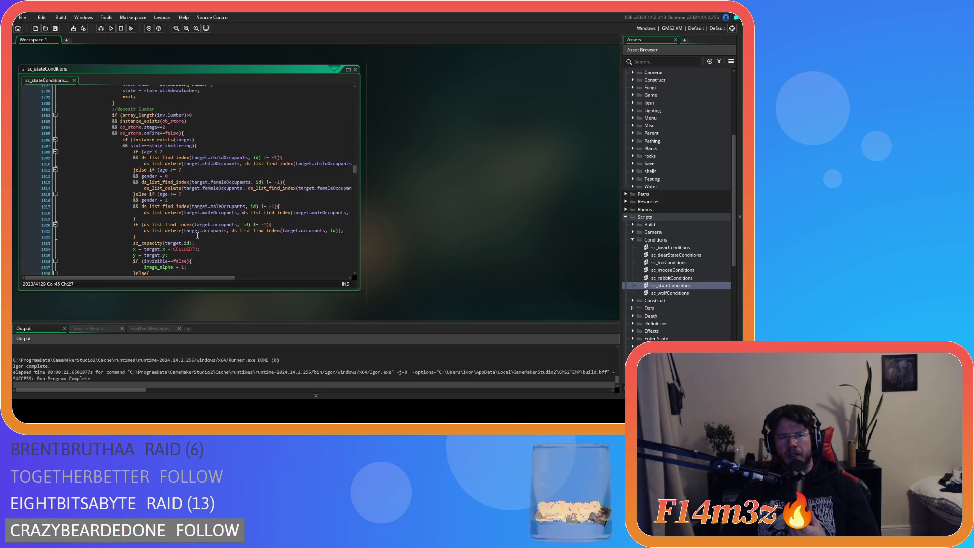
pyautogui.scroll(7, 197, 235)
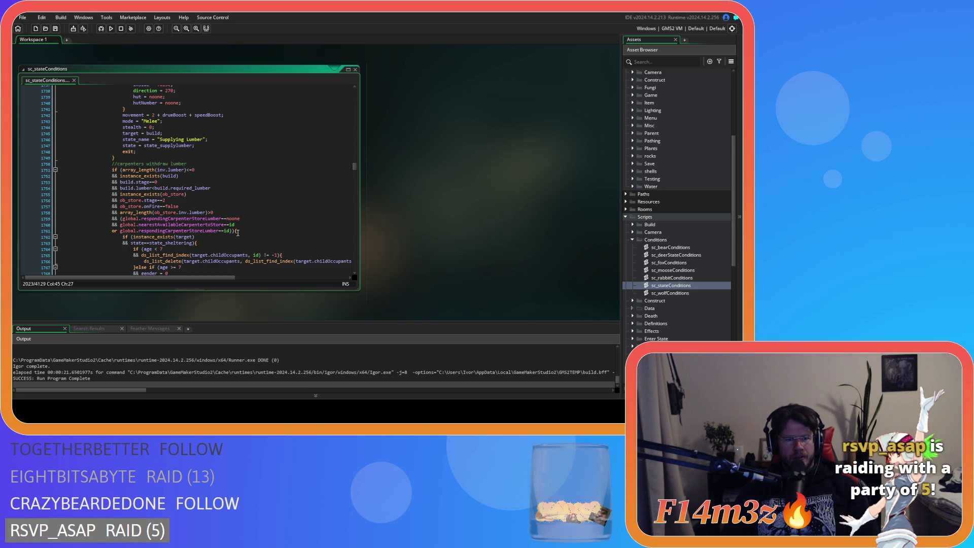
pyautogui.scroll(15, 237, 232)
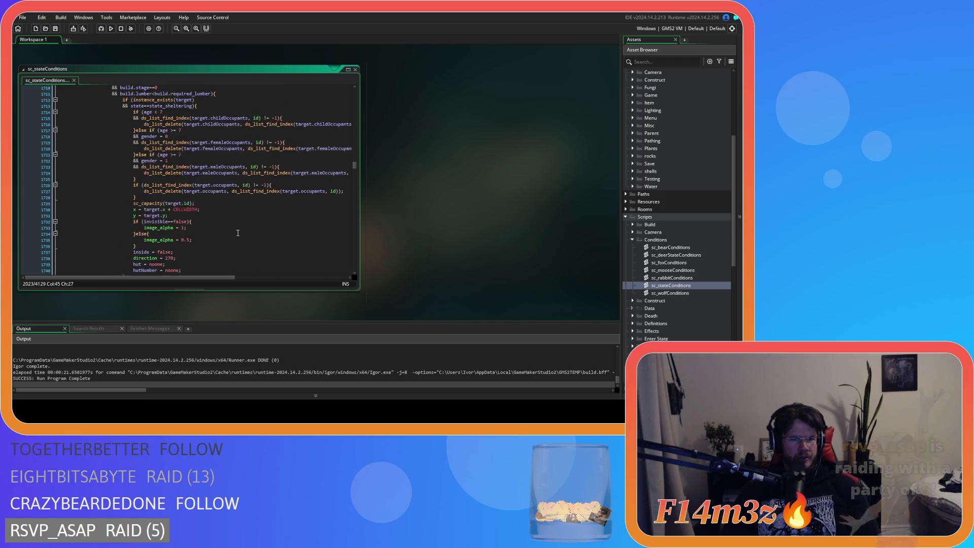
pyautogui.scroll(20, 232, 235)
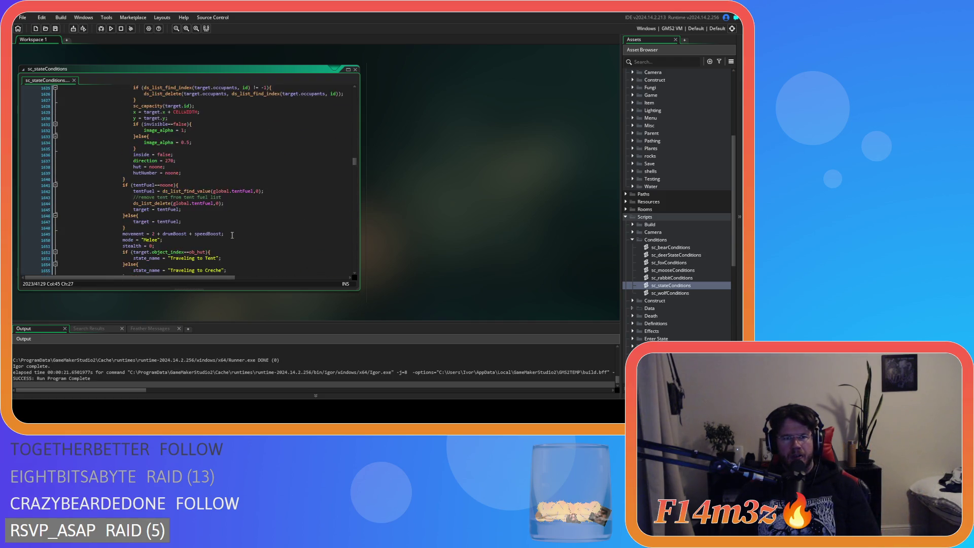
pyautogui.scroll(20, 232, 236)
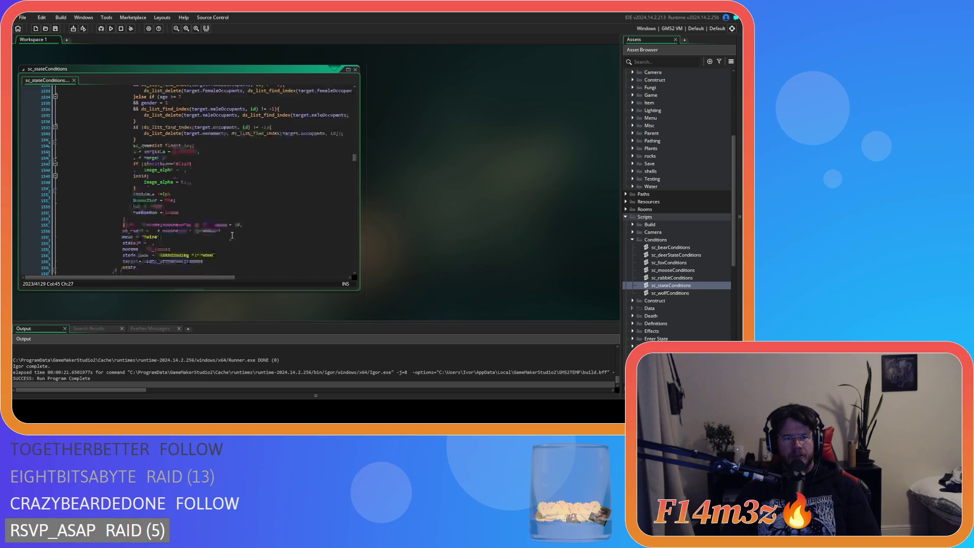
pyautogui.scroll(15, 233, 236)
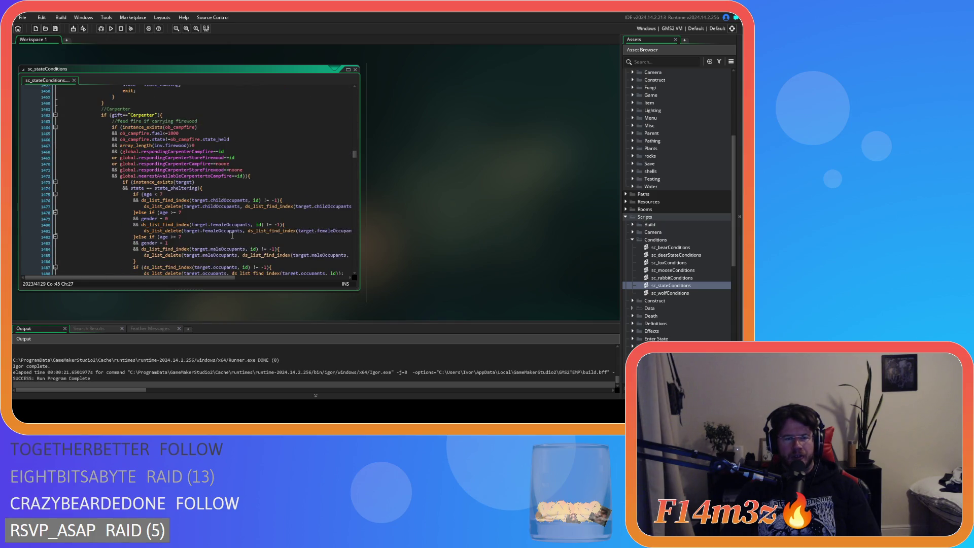
pyautogui.scroll(1, 232, 235)
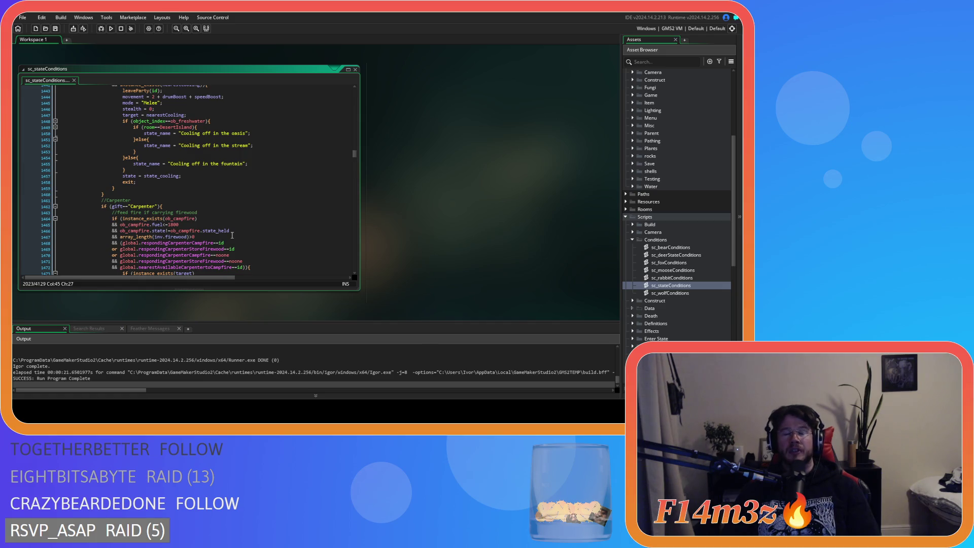
pyautogui.scroll(4, 232, 235)
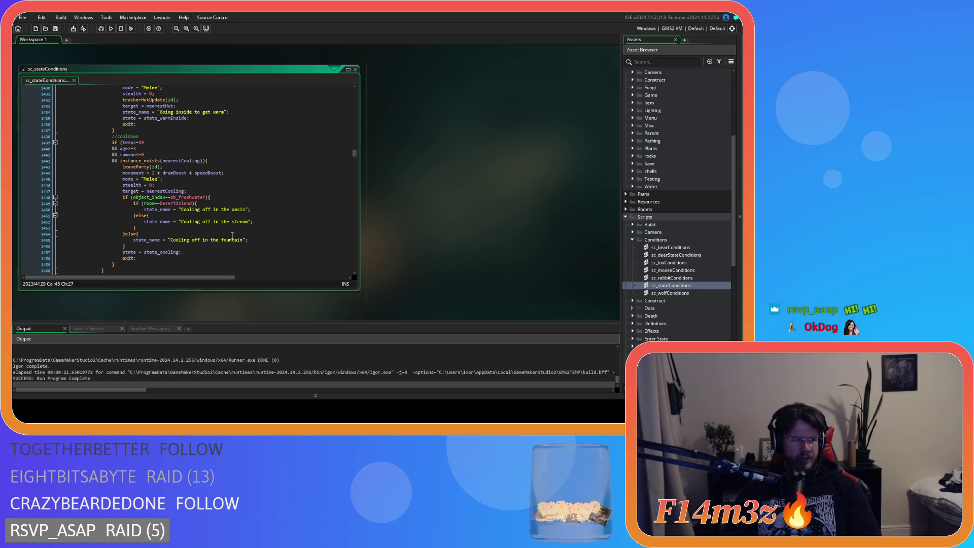
pyautogui.scroll(7, 233, 235)
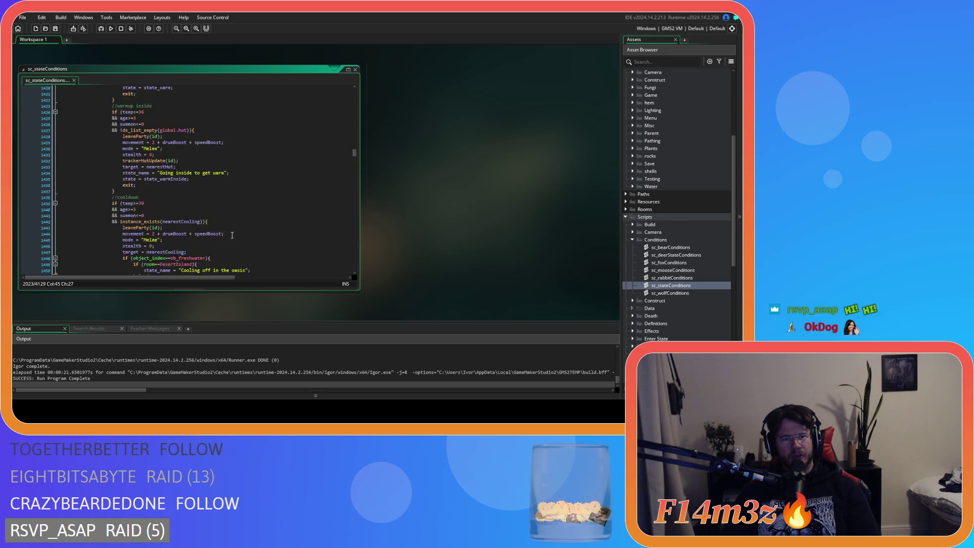
pyautogui.scroll(-20, 232, 236)
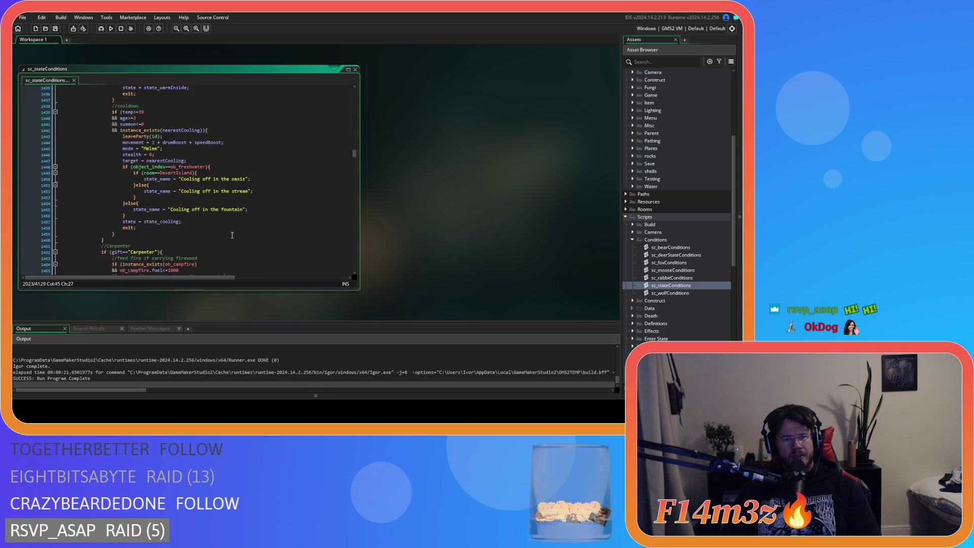
pyautogui.scroll(-3, 232, 235)
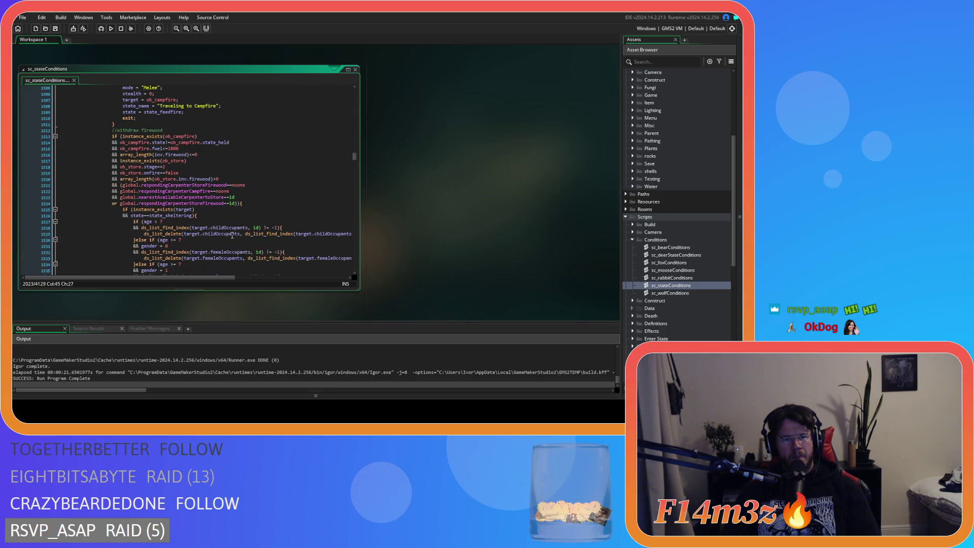
pyautogui.scroll(2, 232, 236)
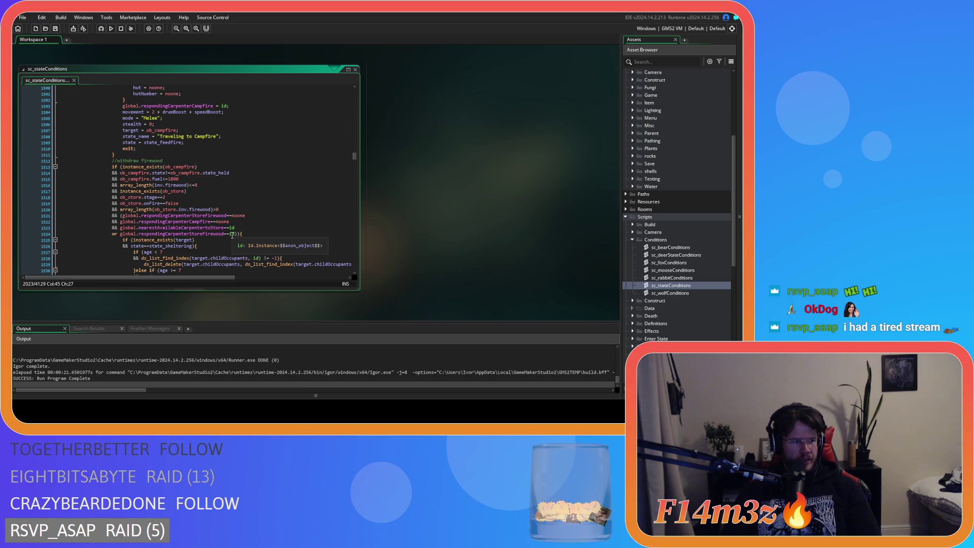
pyautogui.scroll(3, 232, 236)
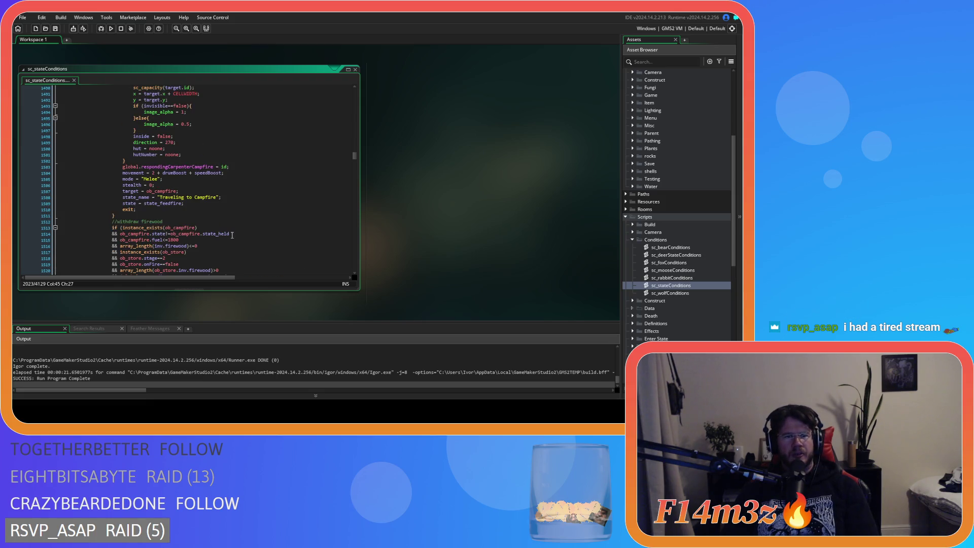
pyautogui.scroll(-20, 233, 235)
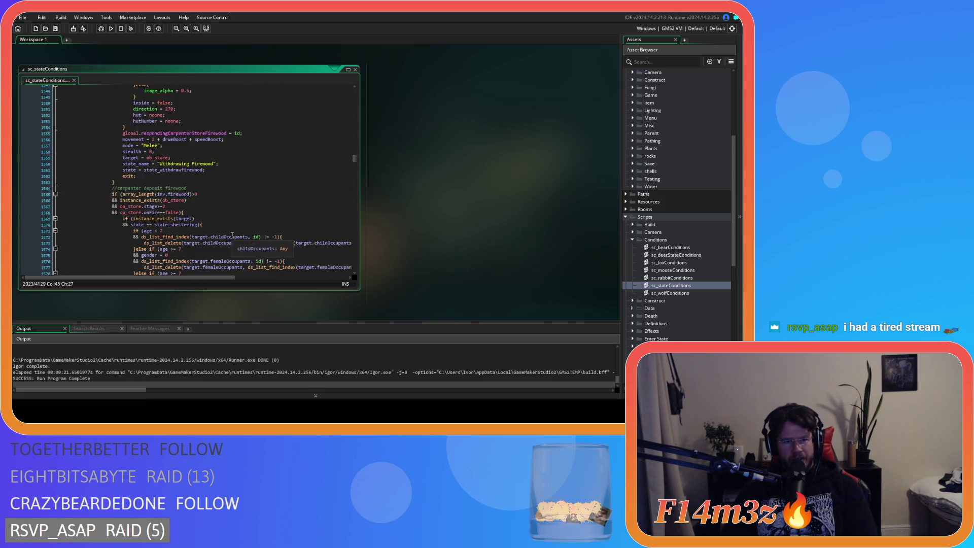
pyautogui.scroll(20, 232, 235)
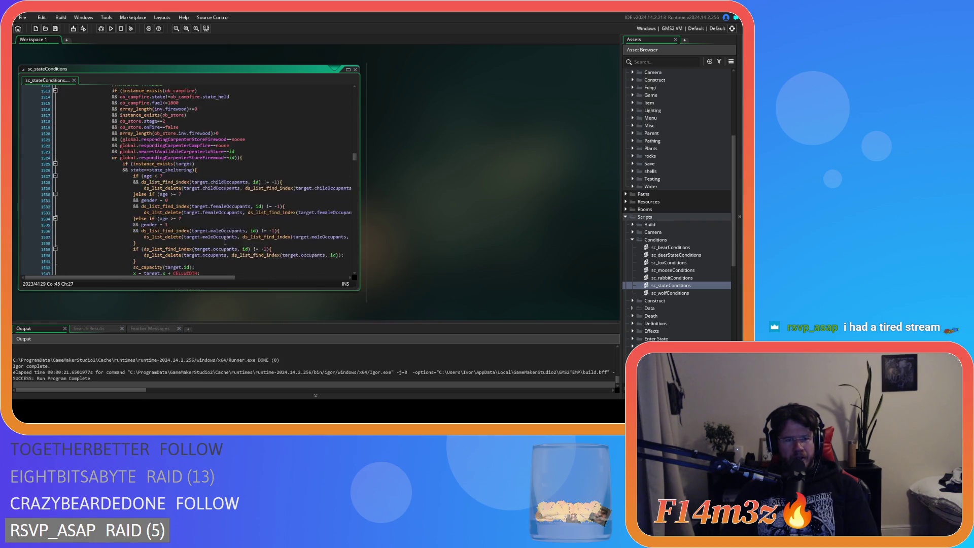
pyautogui.scroll(-10, 231, 247)
pyautogui.scroll(10, 230, 247)
pyautogui.scroll(-9, 230, 247)
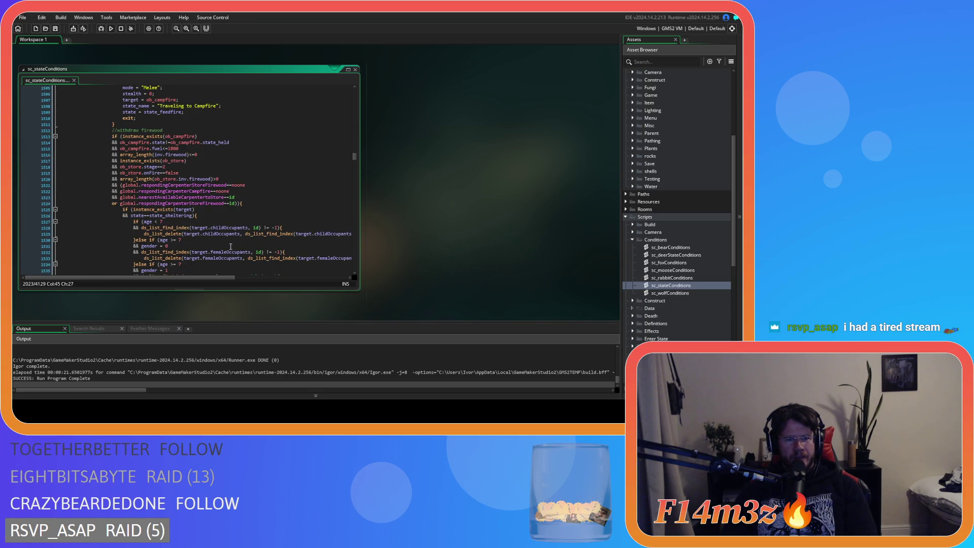
pyautogui.scroll(20, 230, 247)
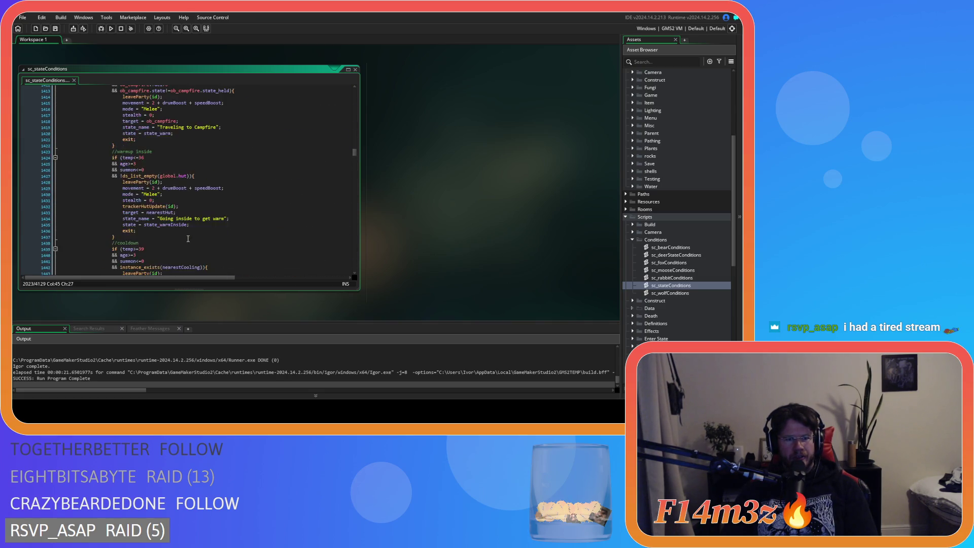
pyautogui.scroll(-11, 188, 238)
pyautogui.click(187, 191)
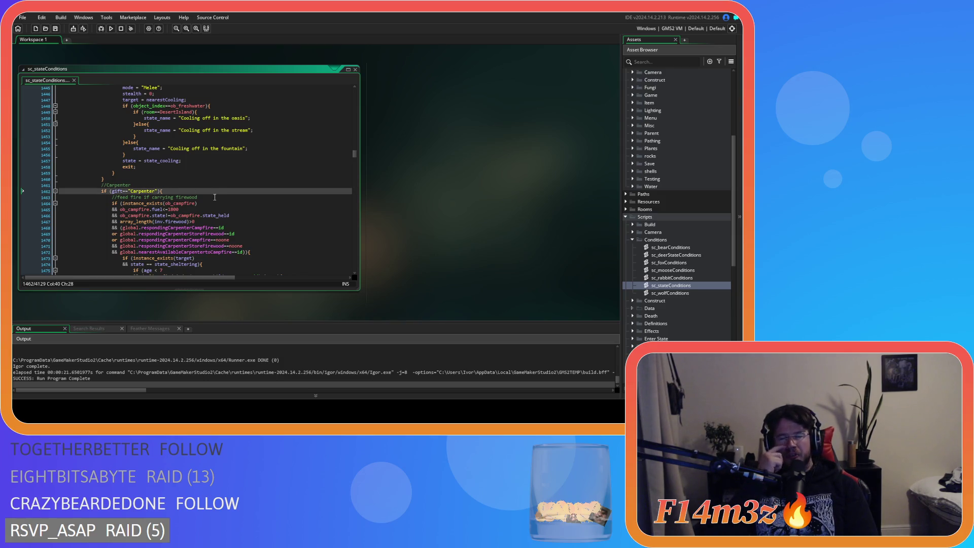
pyautogui.press('Left')
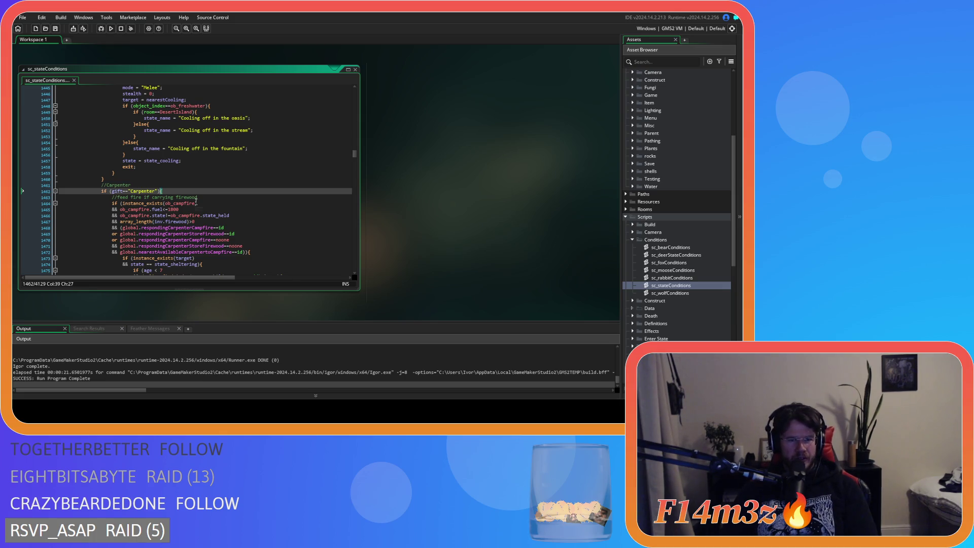
pyautogui.press('Down')
pyautogui.scroll(-20, 197, 201)
pyautogui.scroll(10, 193, 200)
pyautogui.scroll(-20, 194, 200)
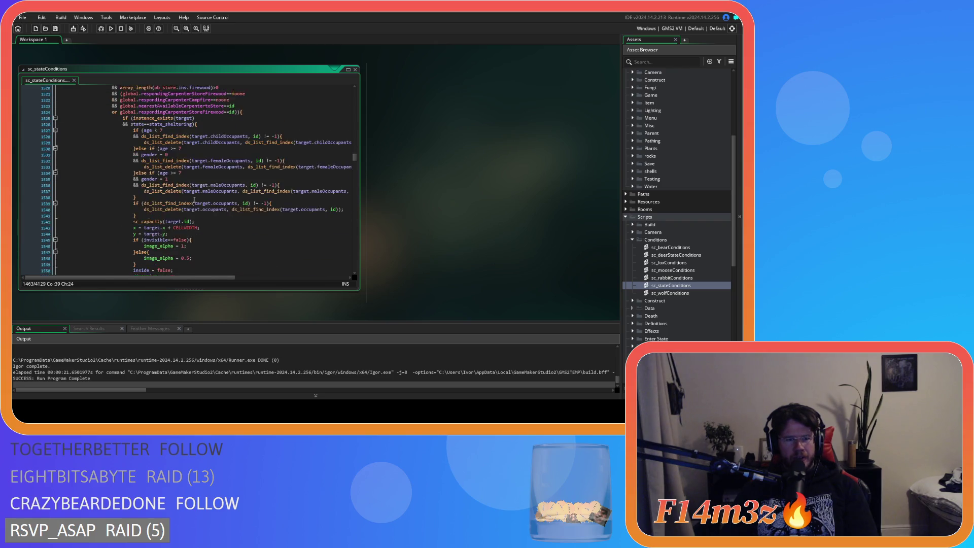
pyautogui.scroll(-20, 194, 200)
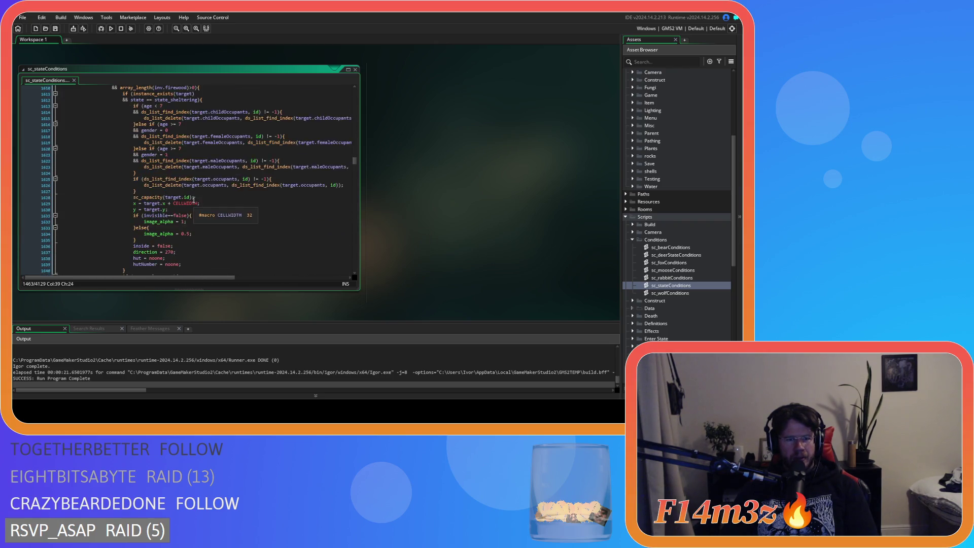
pyautogui.scroll(-15, 194, 200)
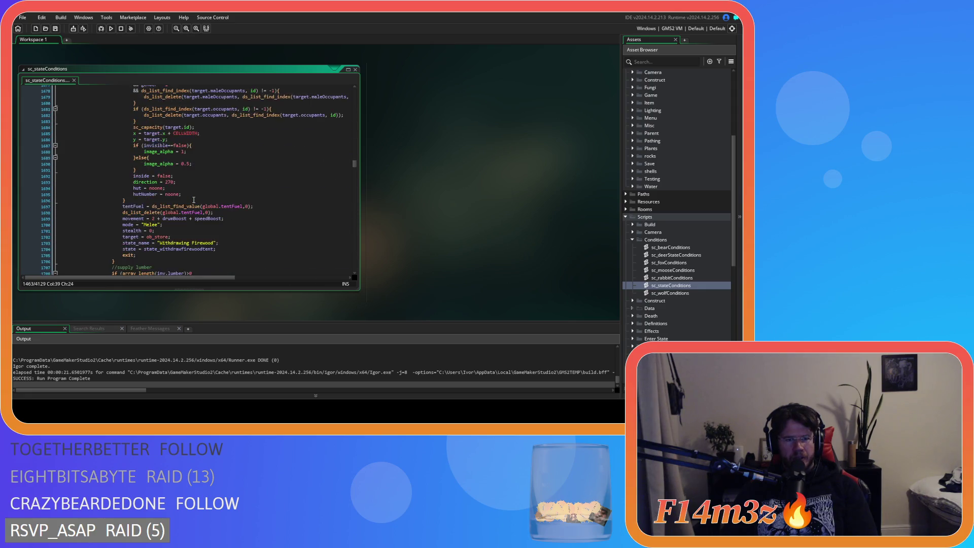
pyautogui.scroll(-8, 194, 200)
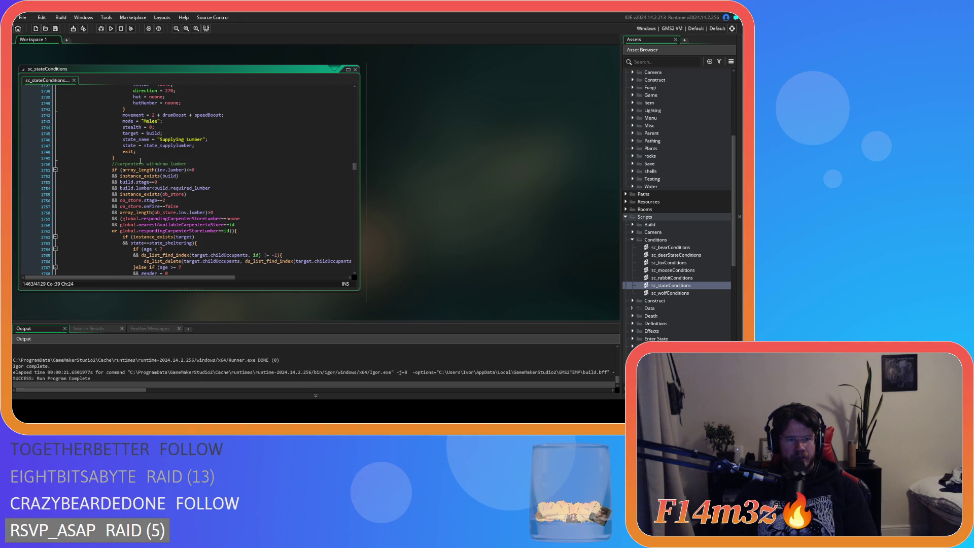
pyautogui.scroll(-18, 137, 158)
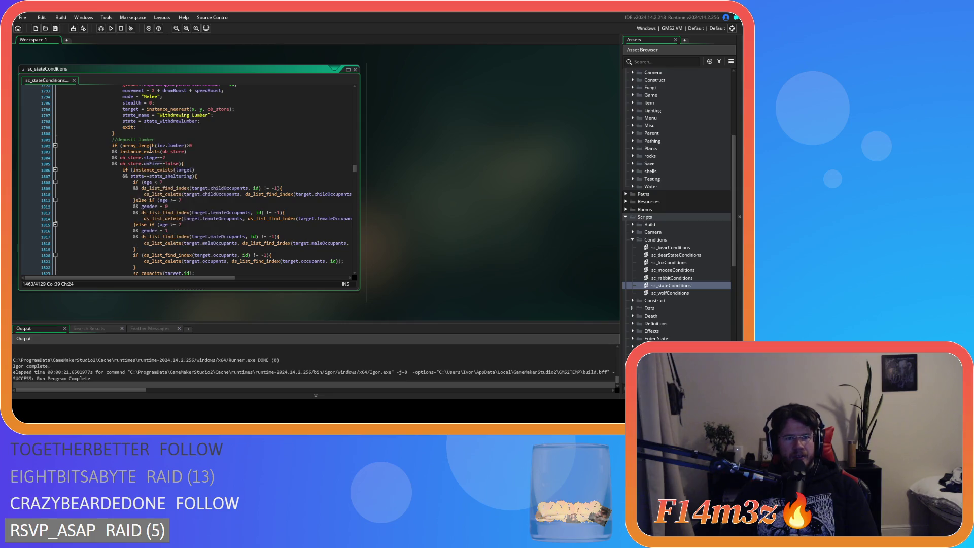
pyautogui.scroll(-13, 193, 158)
pyautogui.click(127, 151)
pyautogui.scroll(-14, 152, 152)
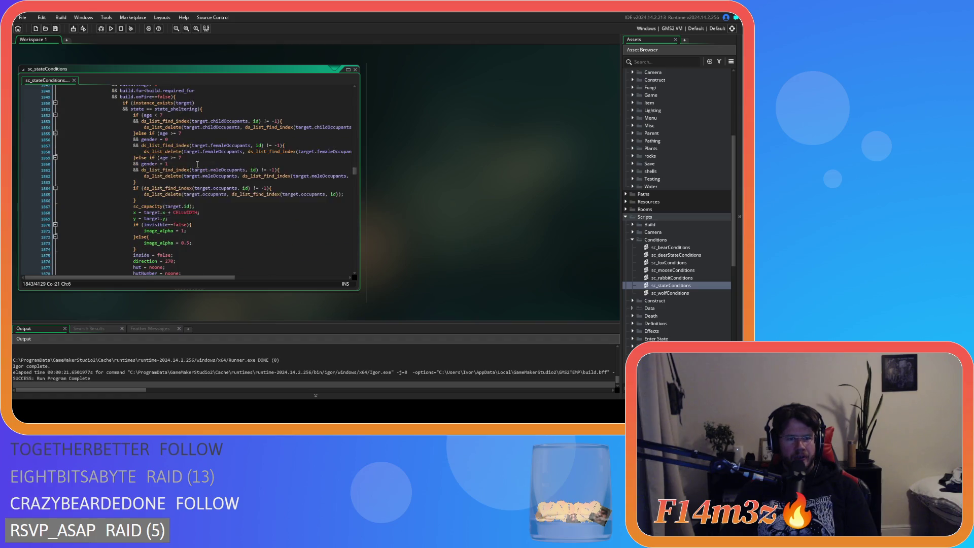
pyautogui.scroll(16, 222, 177)
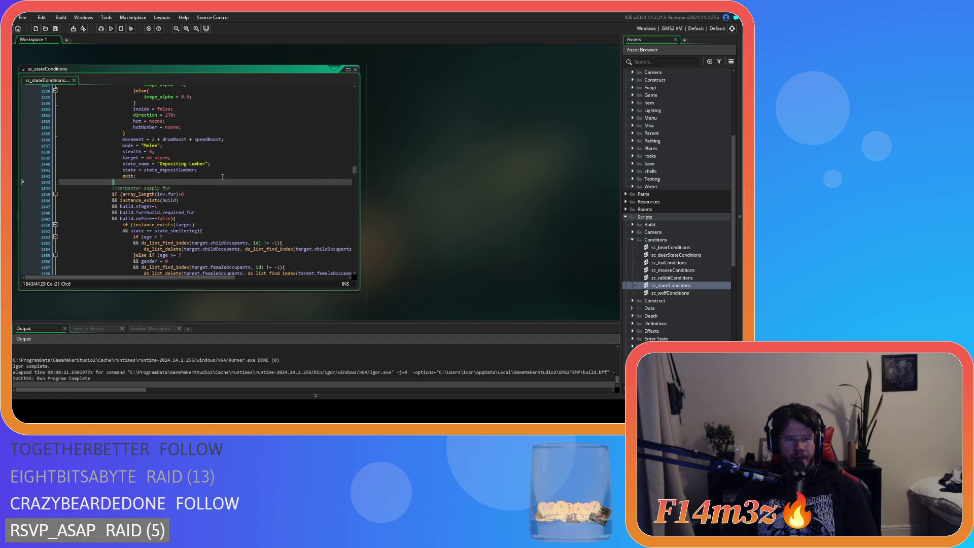
pyautogui.scroll(12, 223, 177)
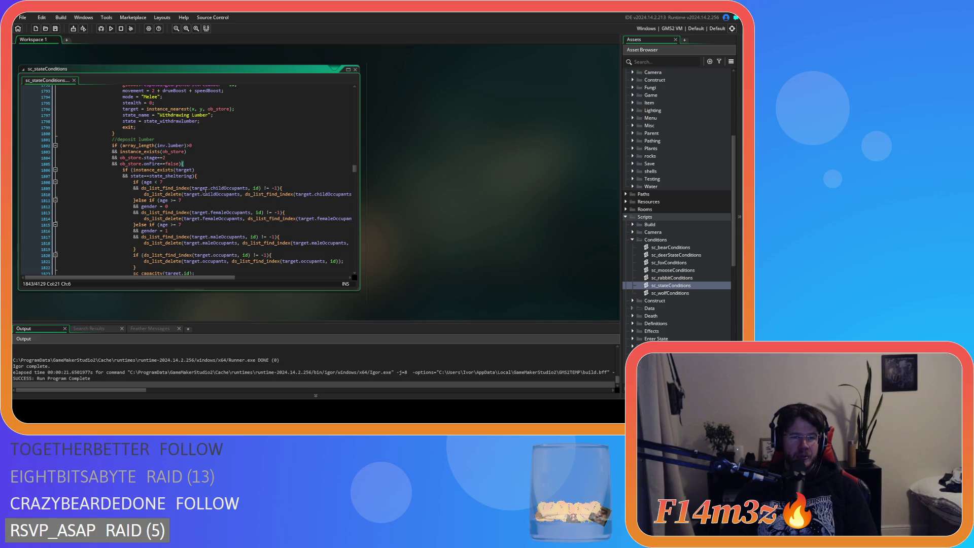
pyautogui.scroll(14, 200, 203)
pyautogui.scroll(20, 200, 202)
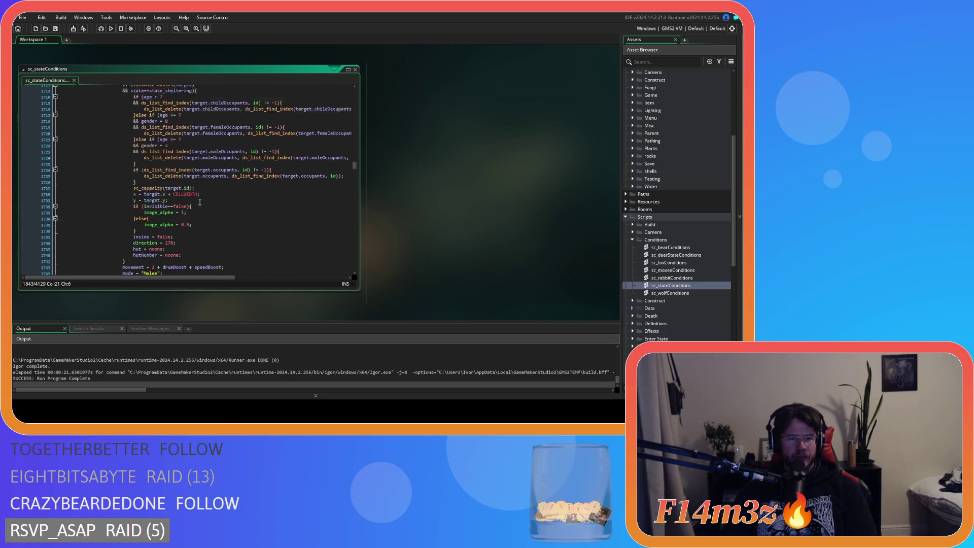
pyautogui.scroll(-20, 200, 202)
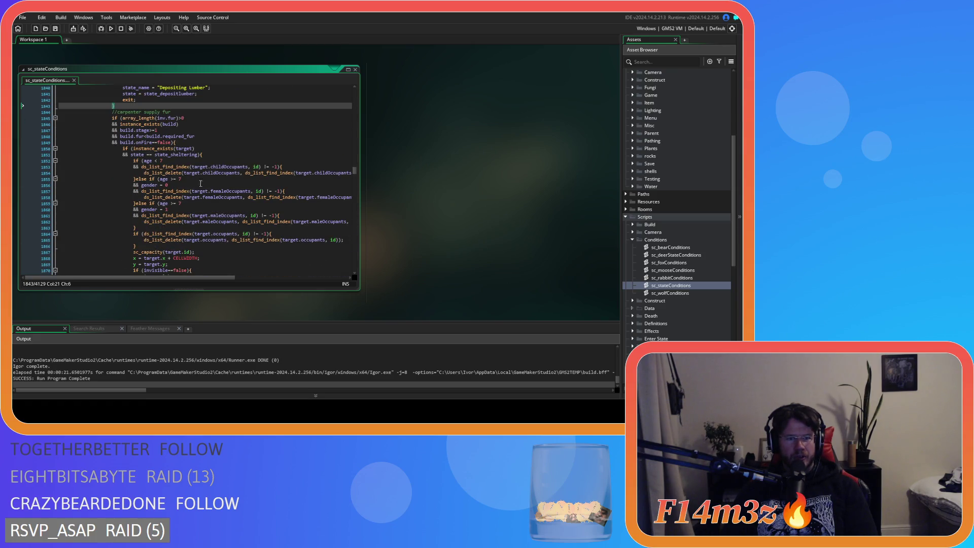
pyautogui.scroll(-20, 201, 193)
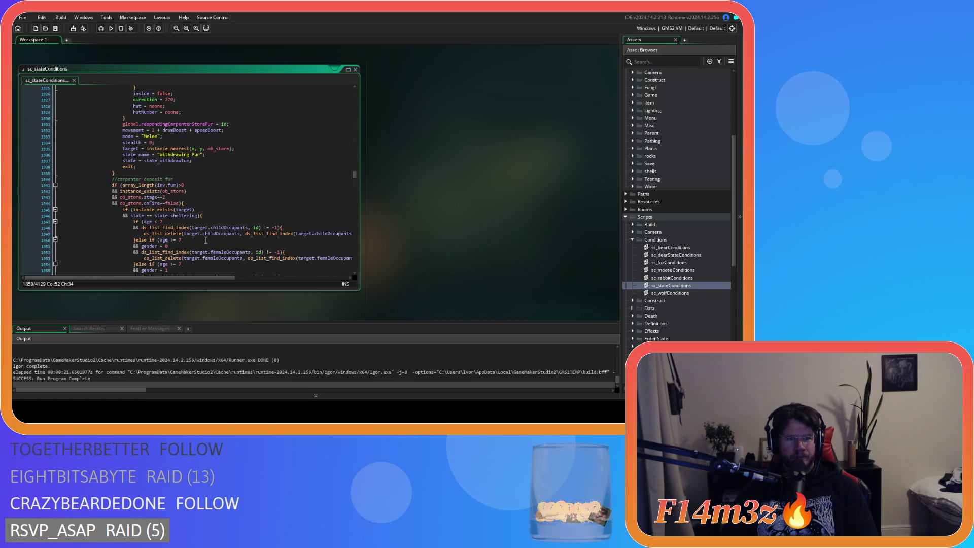
pyautogui.scroll(-20, 206, 240)
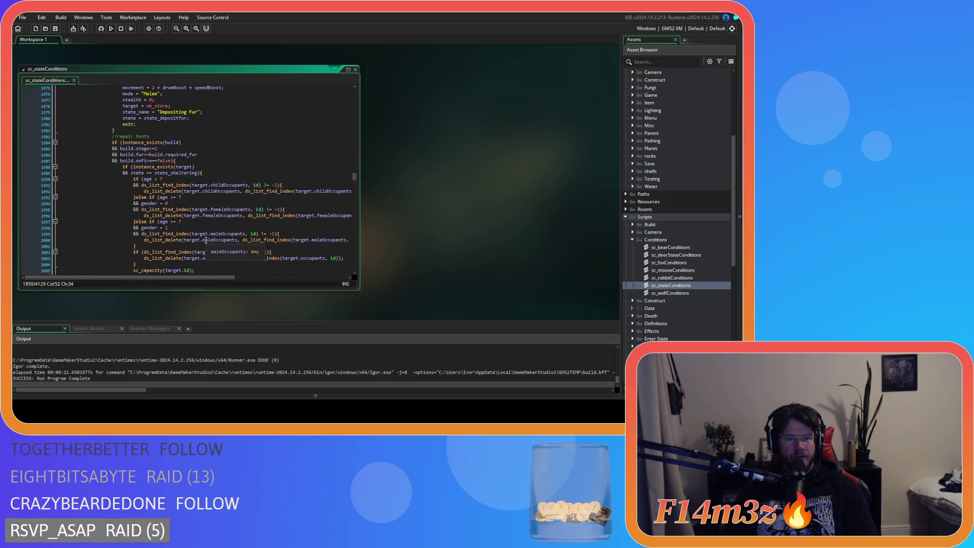
pyautogui.scroll(7, 206, 240)
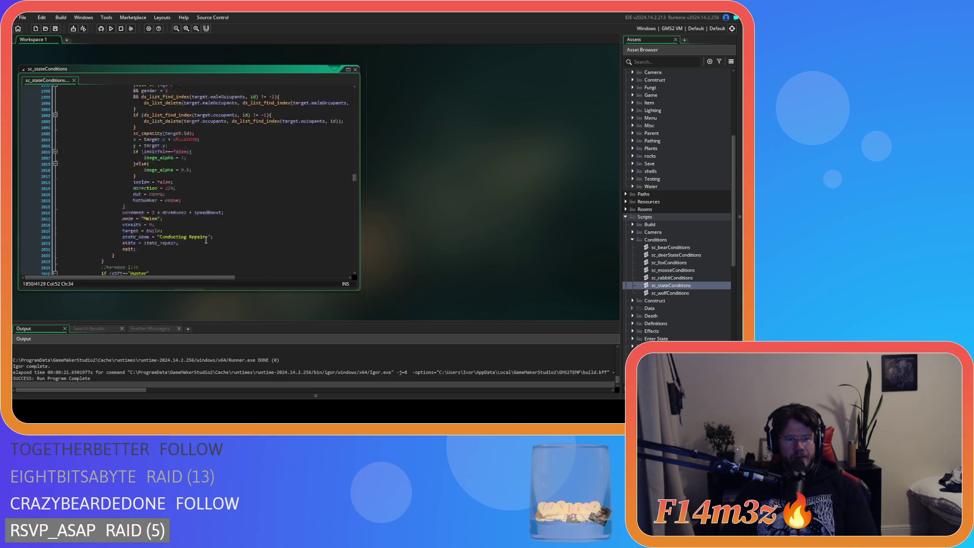
pyautogui.scroll(5, 206, 240)
pyautogui.scroll(-5, 206, 240)
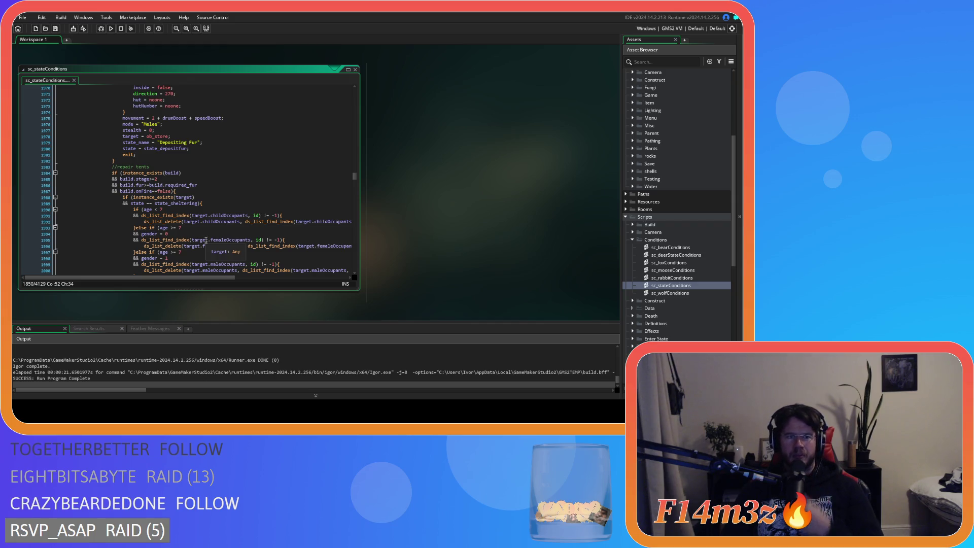
pyautogui.scroll(6, 206, 240)
pyautogui.scroll(20, 206, 240)
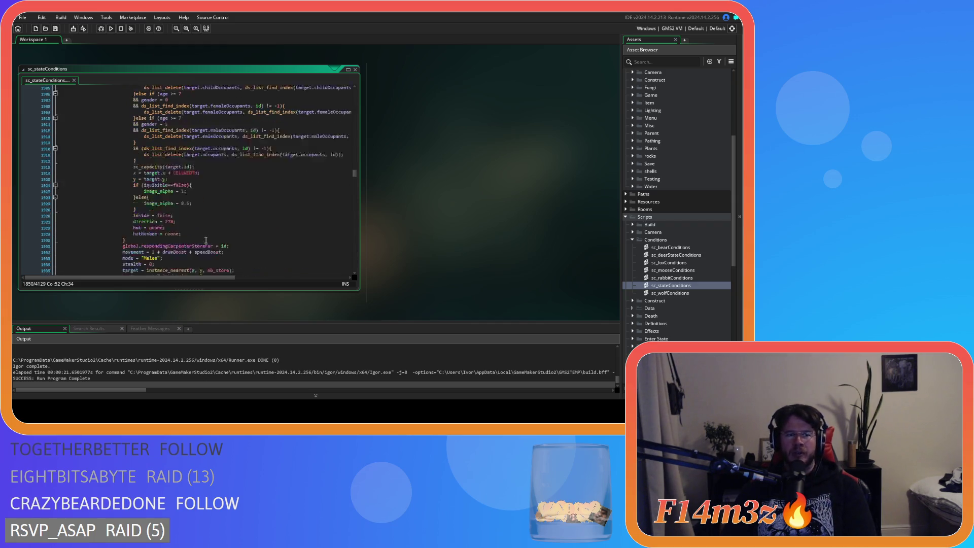
pyautogui.scroll(20, 206, 239)
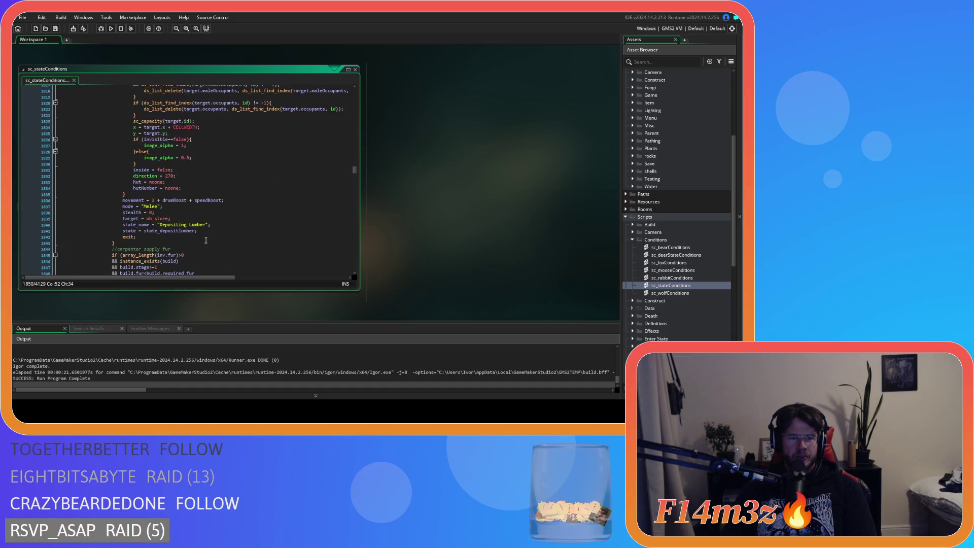
pyautogui.scroll(20, 206, 240)
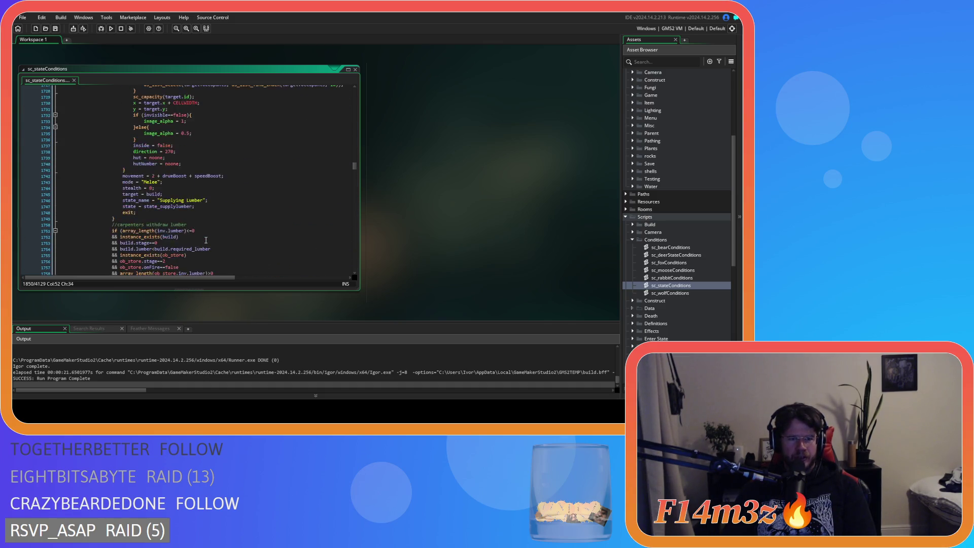
pyautogui.scroll(16, 206, 240)
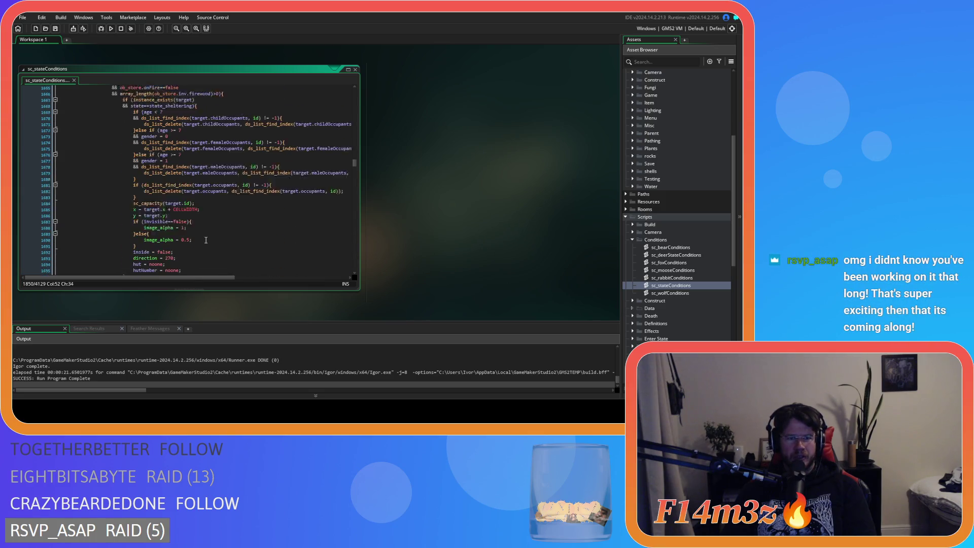
pyautogui.scroll(19, 206, 240)
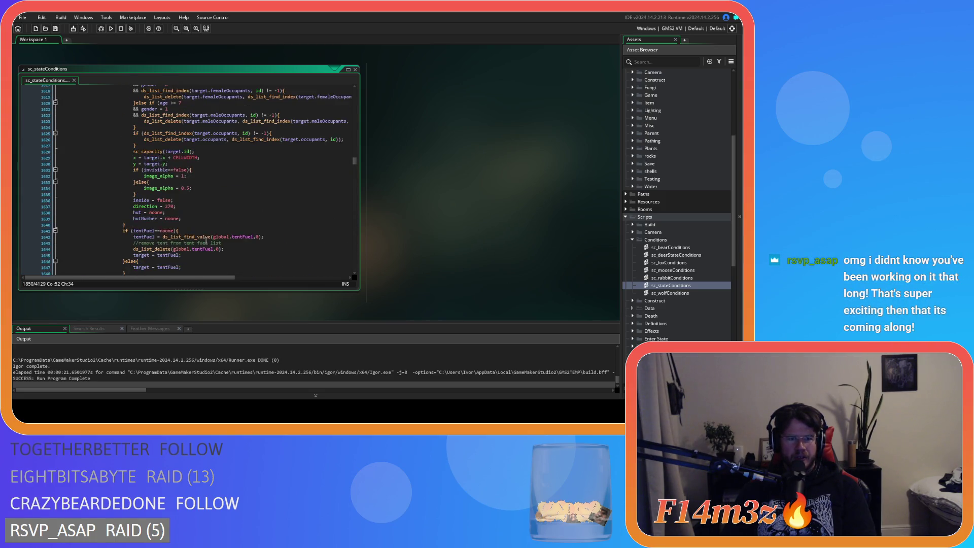
pyautogui.scroll(8, 206, 240)
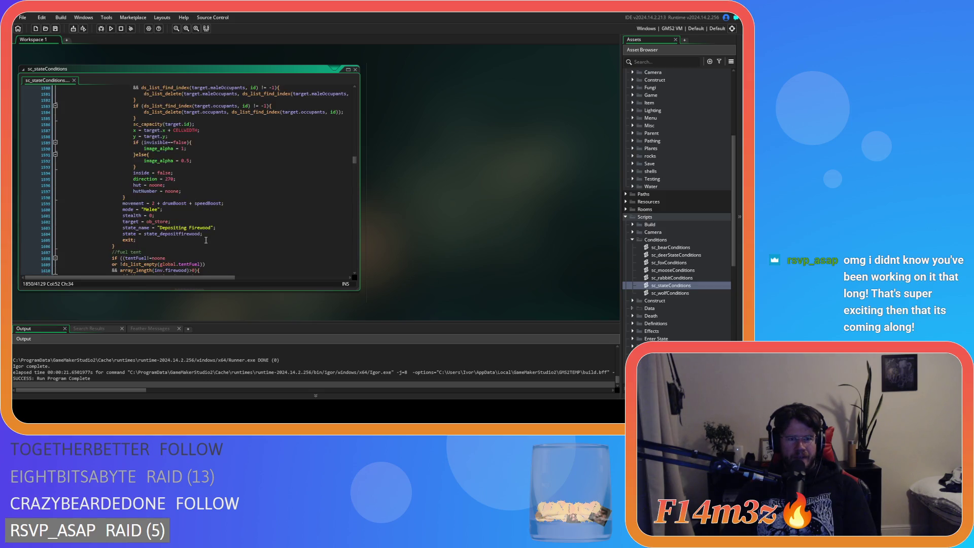
pyautogui.scroll(4, 206, 240)
pyautogui.scroll(-8, 206, 240)
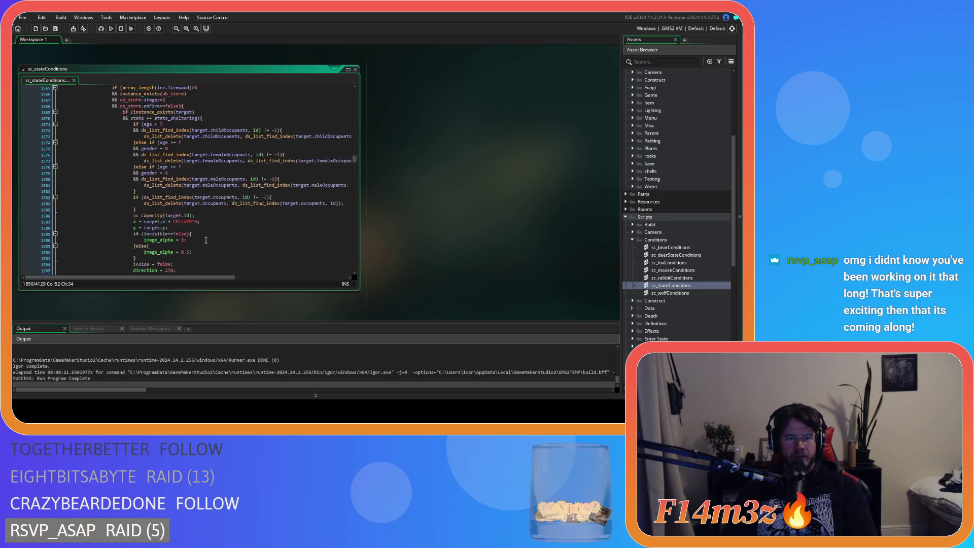
pyautogui.scroll(7, 206, 240)
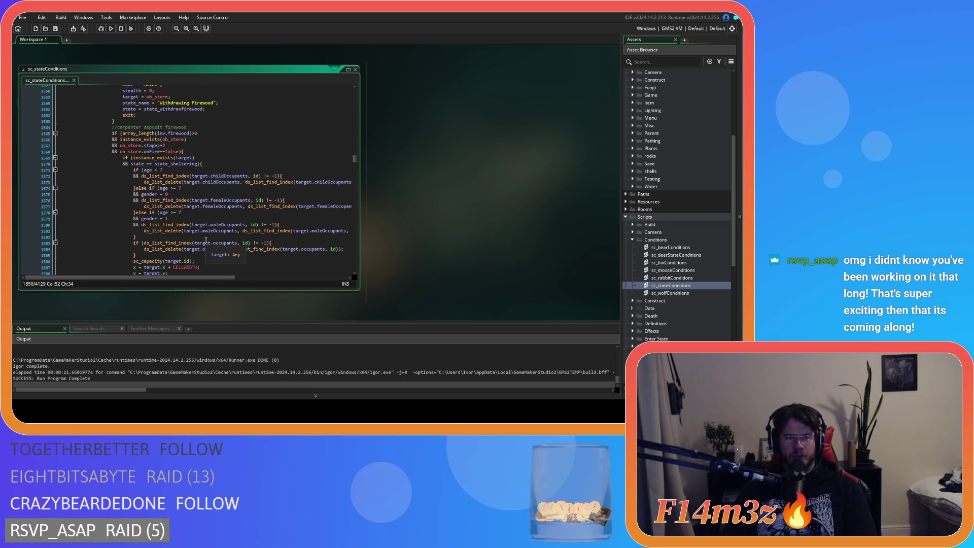
pyautogui.scroll(-3, 206, 240)
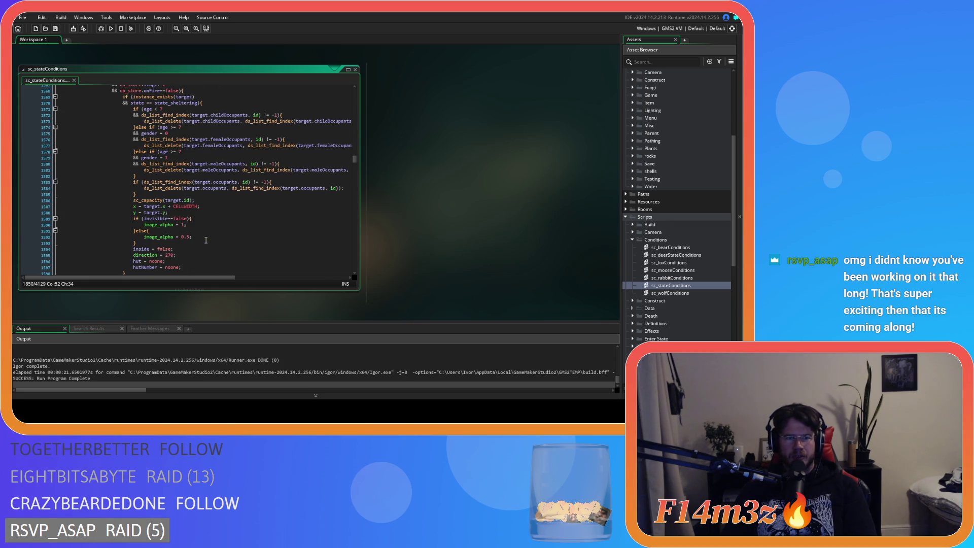
pyautogui.scroll(3, 206, 240)
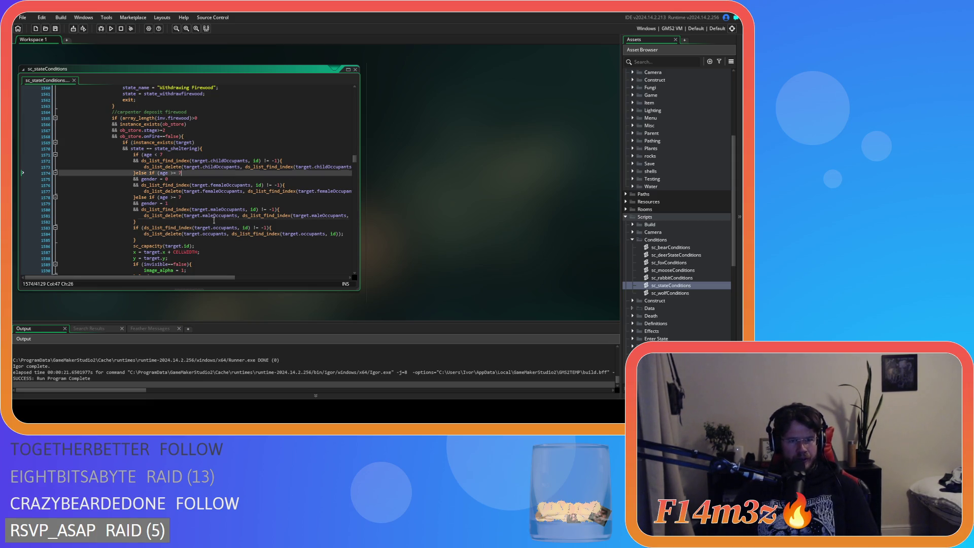
pyautogui.click(142, 222)
pyautogui.scroll(-5, 228, 232)
pyautogui.scroll(5, 229, 232)
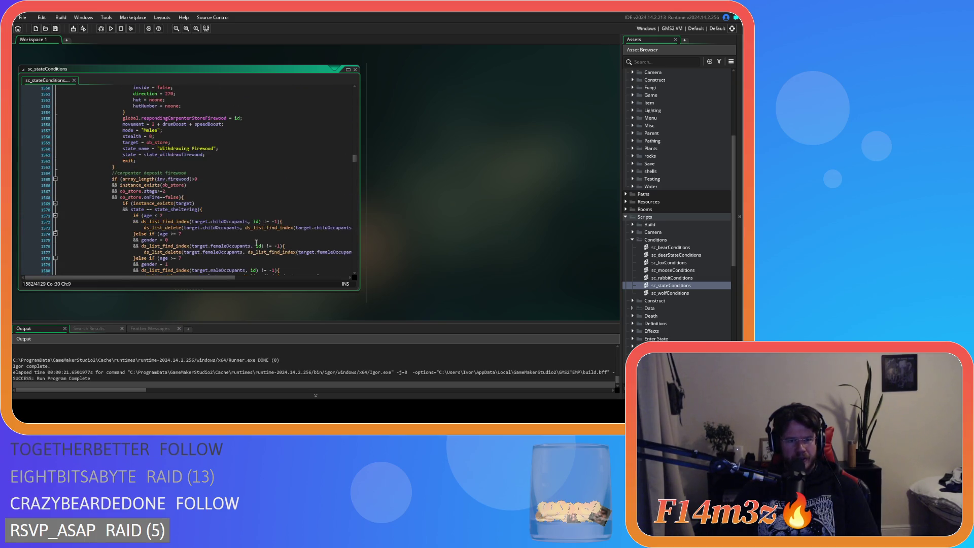
pyautogui.scroll(-4, 249, 227)
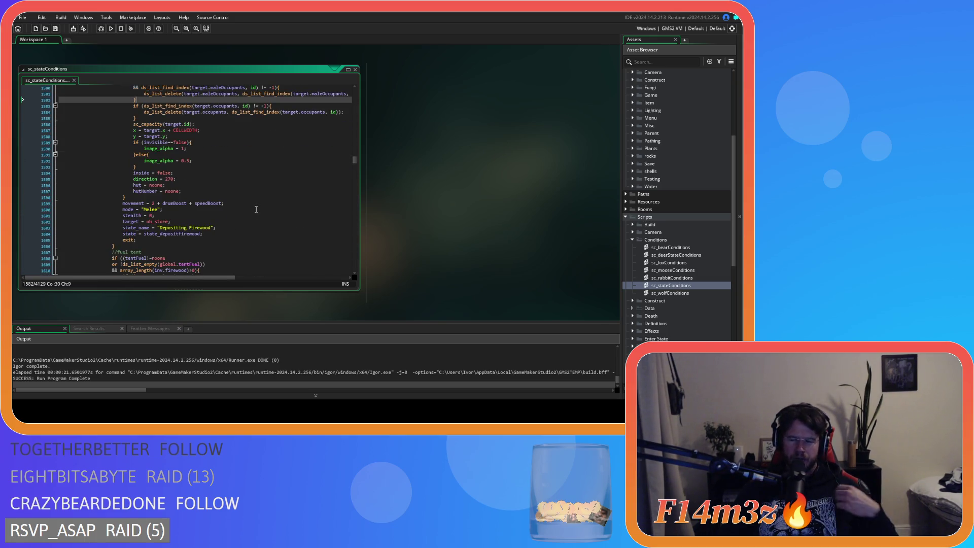
pyautogui.scroll(5, 172, 167)
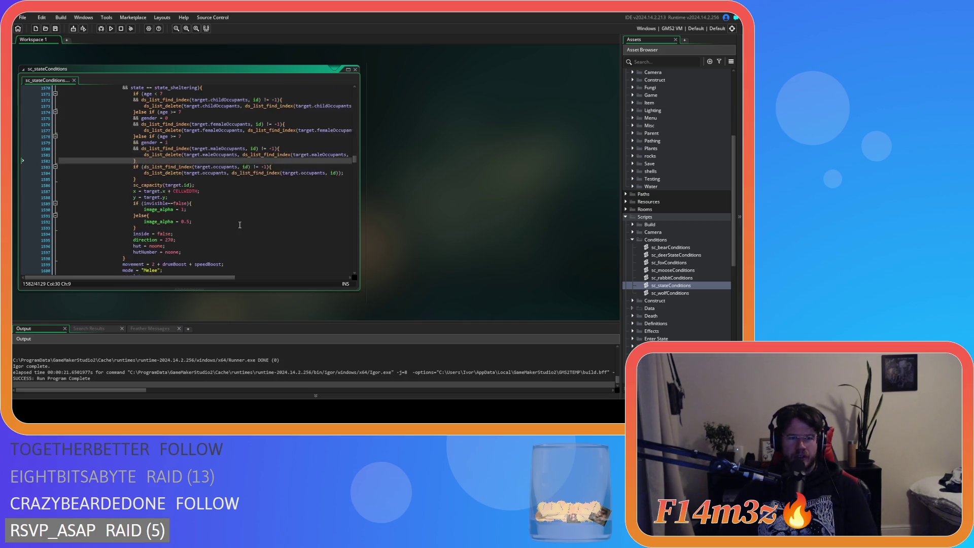
pyautogui.click(190, 184)
pyautogui.scroll(8, 190, 185)
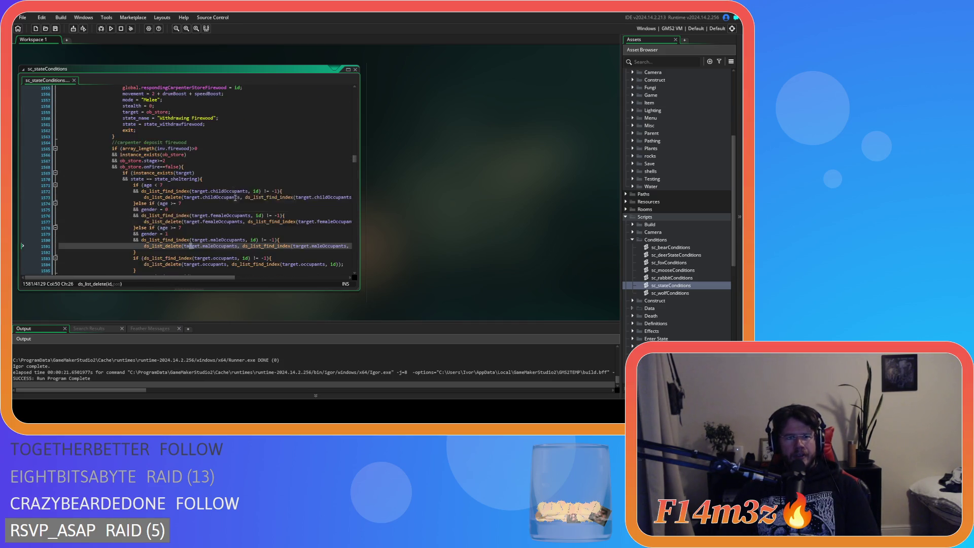
pyautogui.scroll(-7, 213, 184)
pyautogui.click(226, 184)
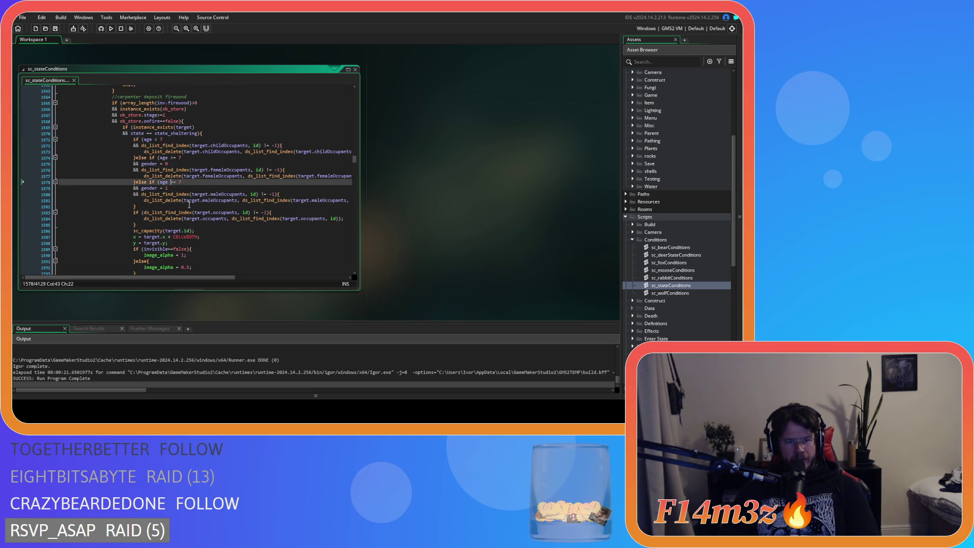
pyautogui.press('Up')
pyautogui.press('Up')
pyautogui.press('Up')
pyautogui.scroll(9, 202, 203)
pyautogui.scroll(-18, 201, 213)
pyautogui.click(243, 186)
pyautogui.press('Down')
pyautogui.press('Up')
pyautogui.scroll(-16, 243, 187)
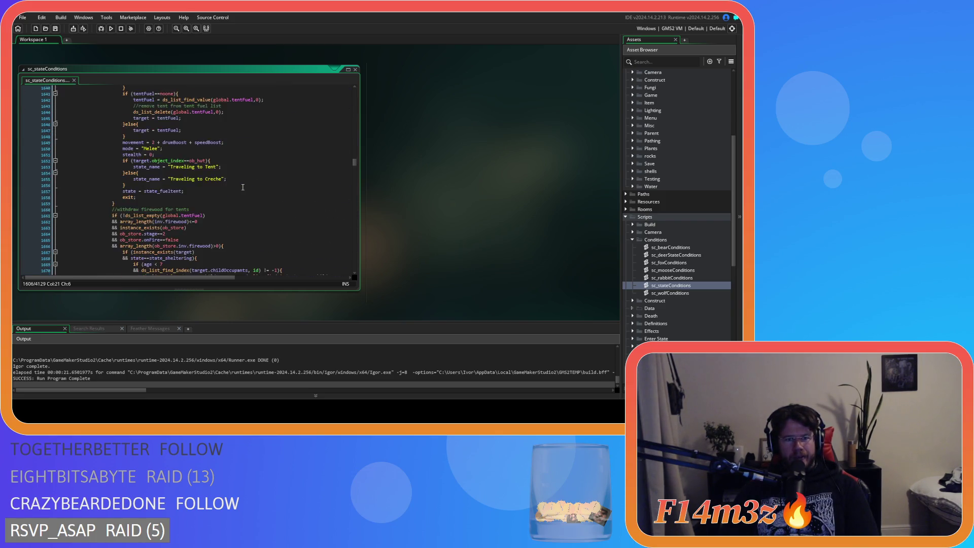
pyautogui.scroll(-4, 243, 187)
pyautogui.scroll(3, 243, 187)
pyautogui.click(209, 201)
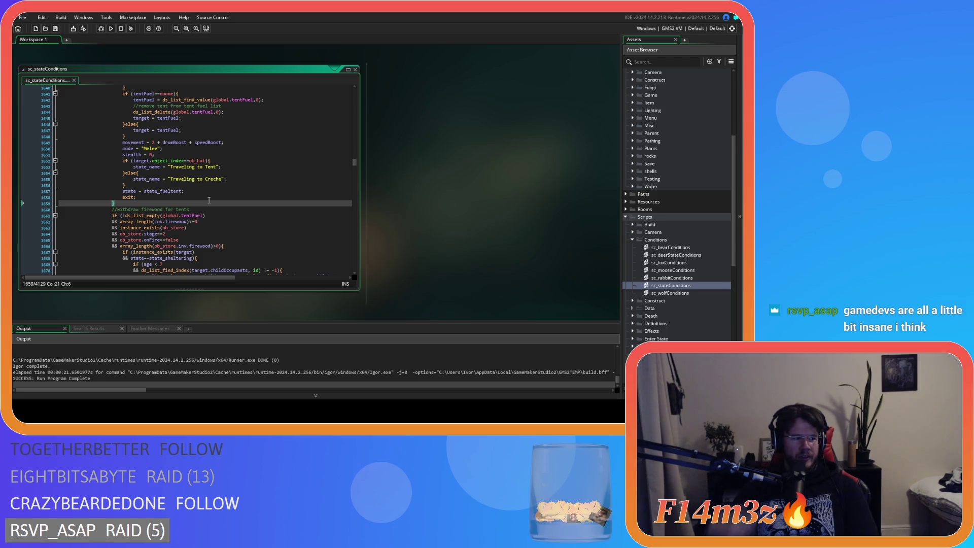
pyautogui.scroll(-3, 286, 255)
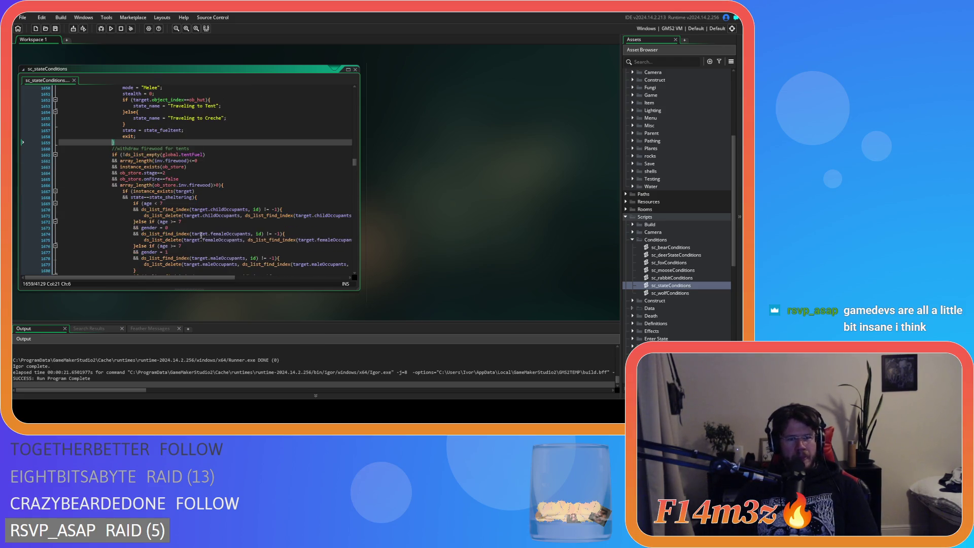
pyautogui.scroll(15, 247, 229)
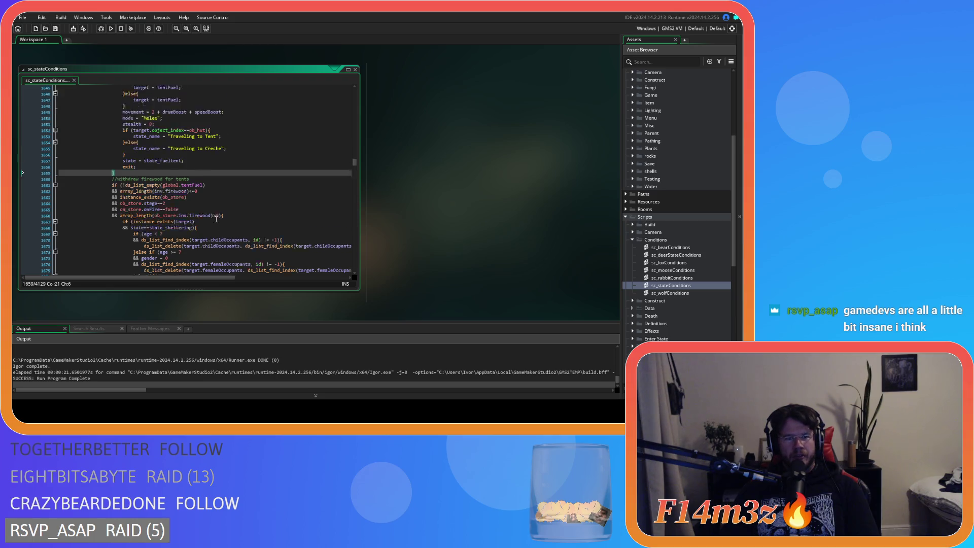
pyautogui.scroll(4, 222, 220)
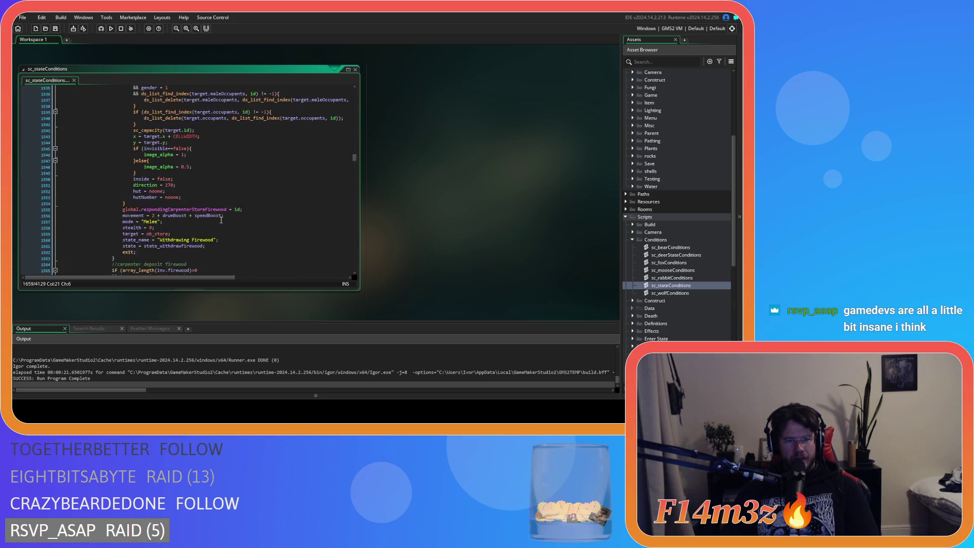
pyautogui.scroll(5, 230, 225)
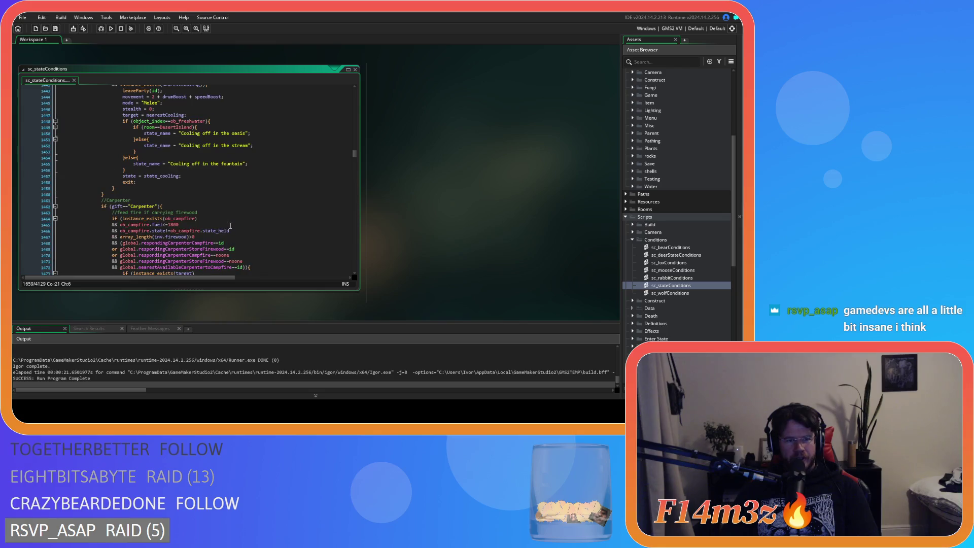
pyautogui.scroll(-15, 231, 226)
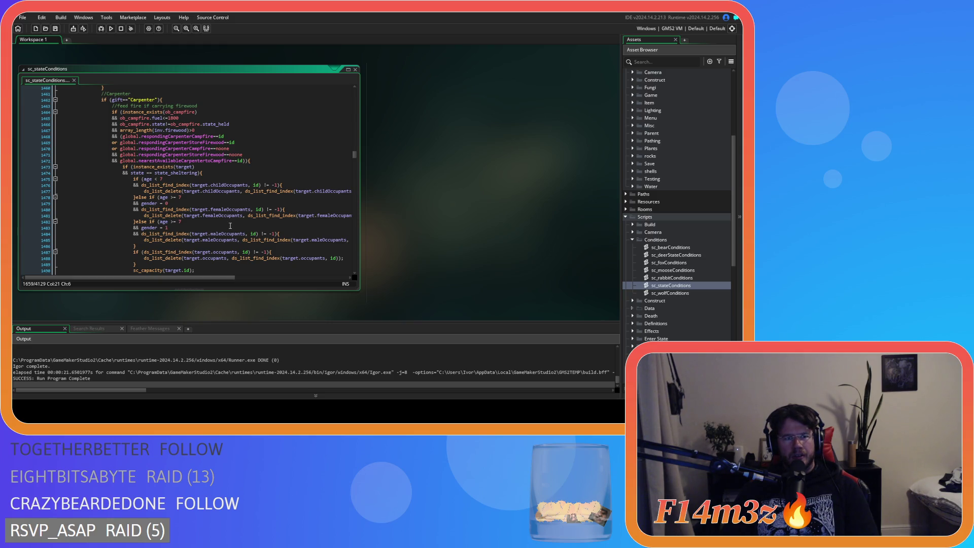
pyautogui.scroll(-15, 231, 226)
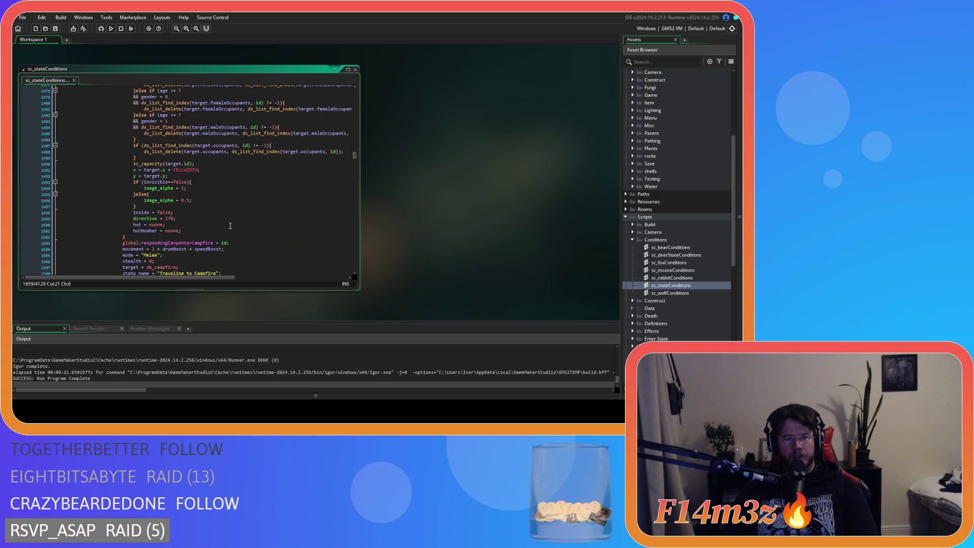
pyautogui.scroll(-20, 230, 226)
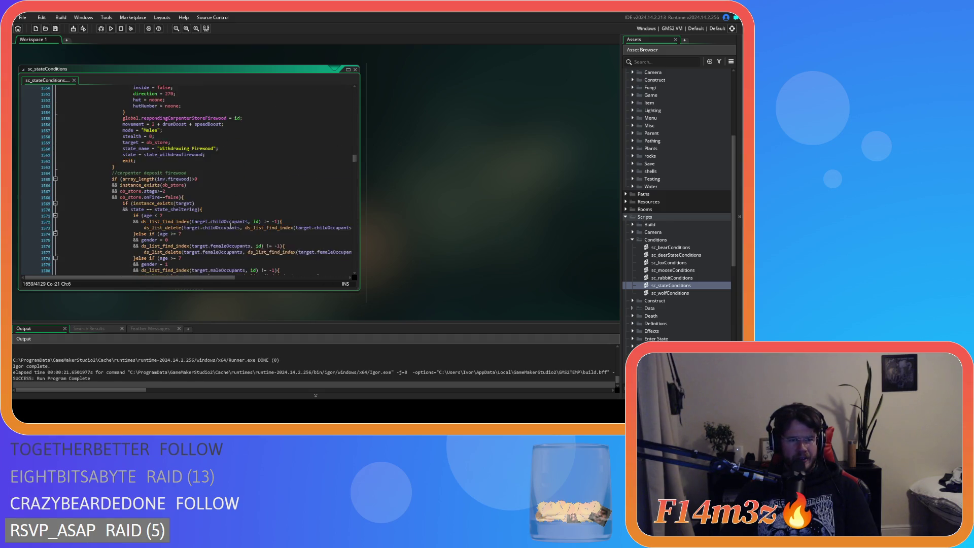
pyautogui.scroll(-6, 230, 226)
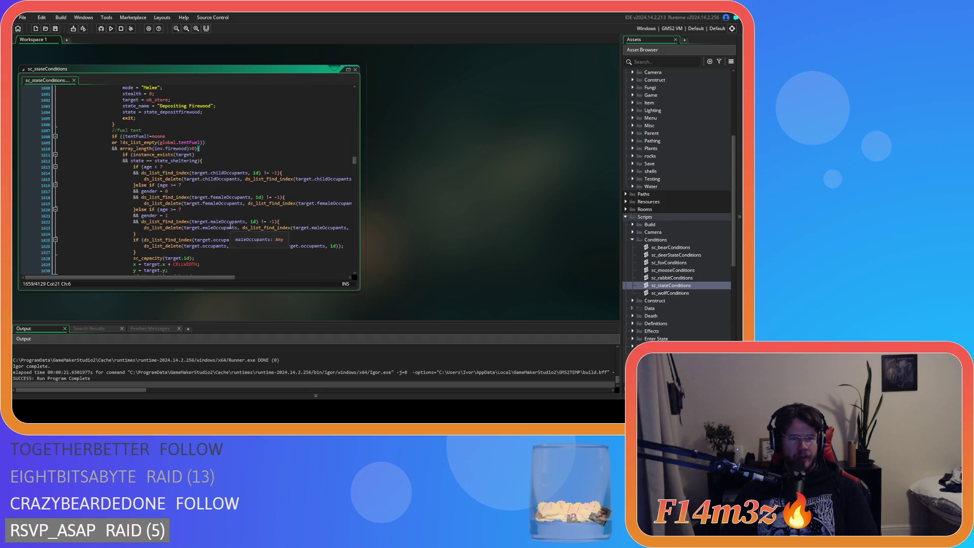
pyautogui.scroll(-7, 231, 226)
pyautogui.scroll(-8, 230, 226)
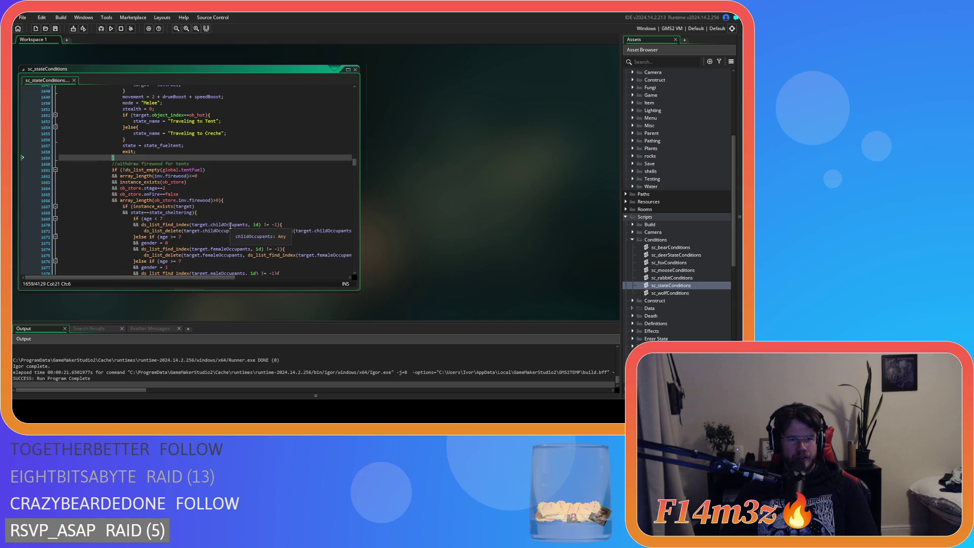
pyautogui.click(137, 163)
pyautogui.click(140, 155)
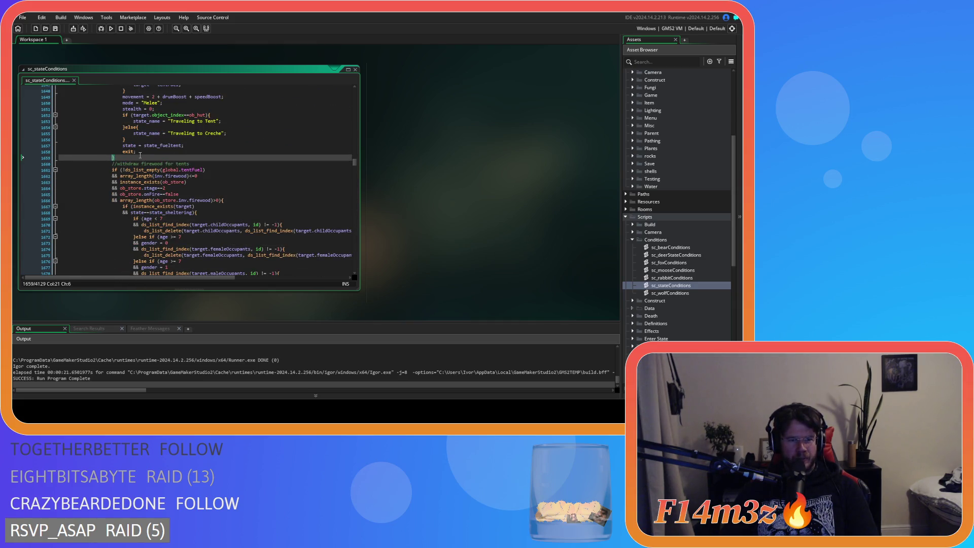
pyautogui.scroll(-15, 140, 154)
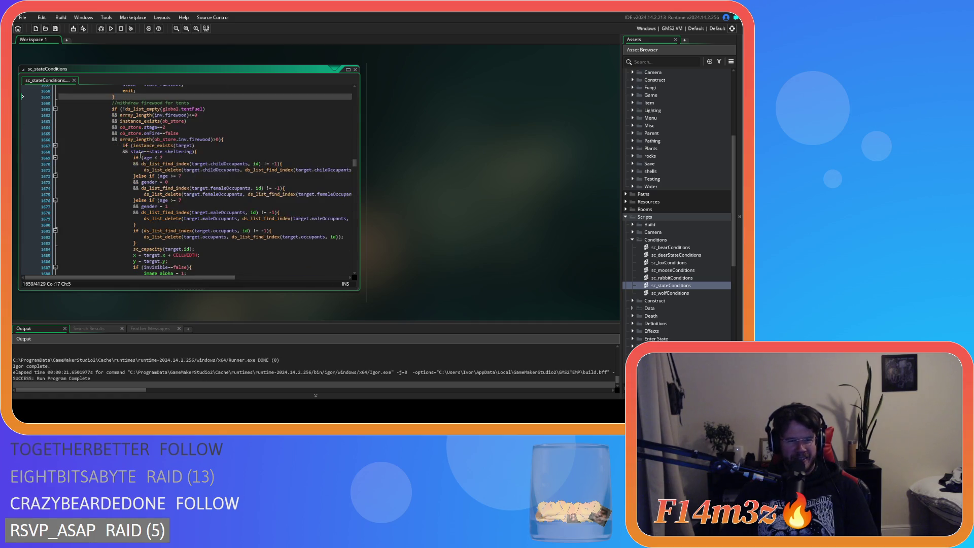
pyautogui.click(133, 168)
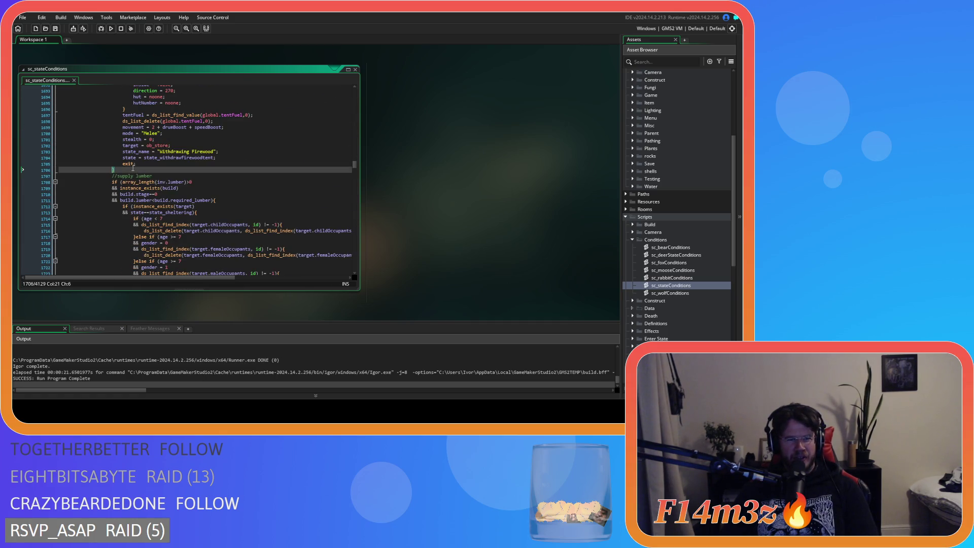
pyautogui.scroll(-15, 133, 169)
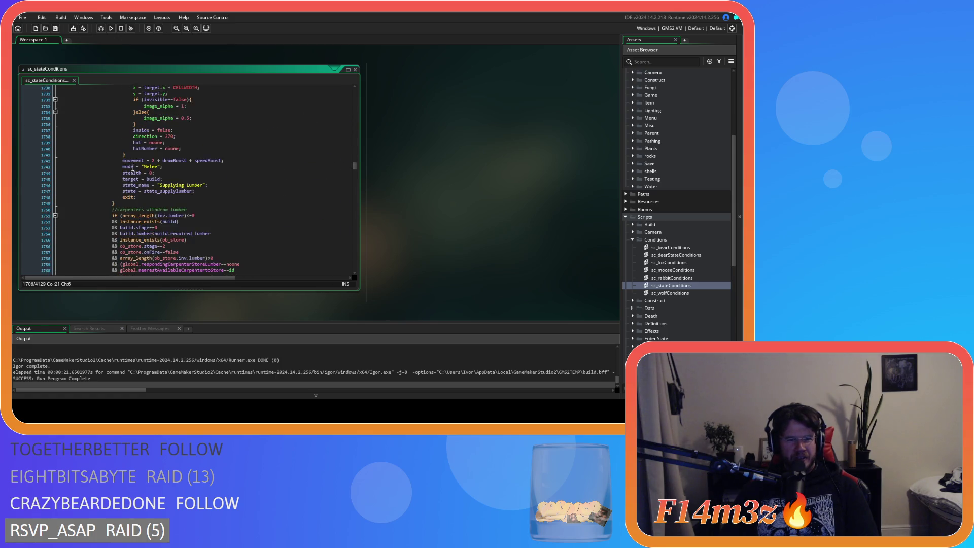
pyautogui.click(129, 159)
pyautogui.scroll(-13, 149, 171)
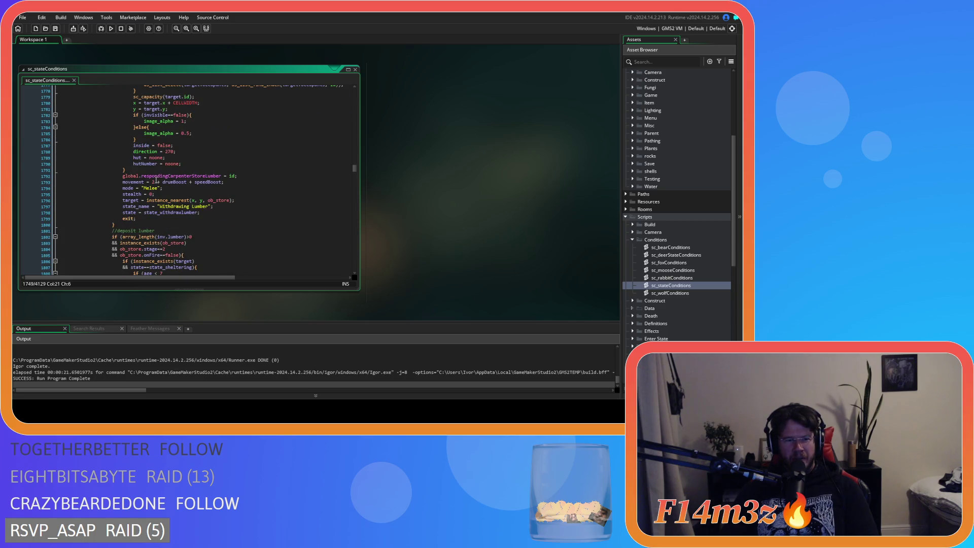
pyautogui.scroll(-4, 157, 179)
pyautogui.scroll(-20, 156, 180)
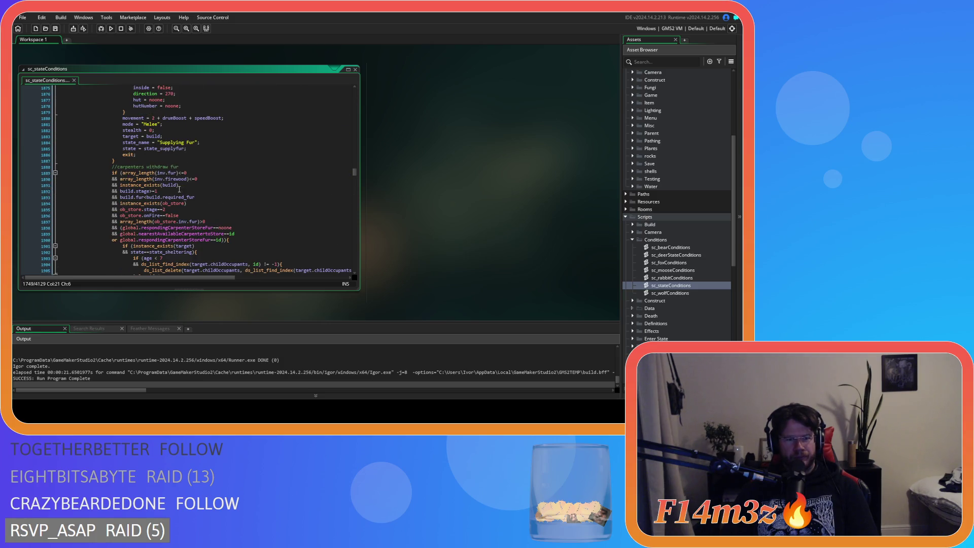
pyautogui.scroll(-10, 224, 171)
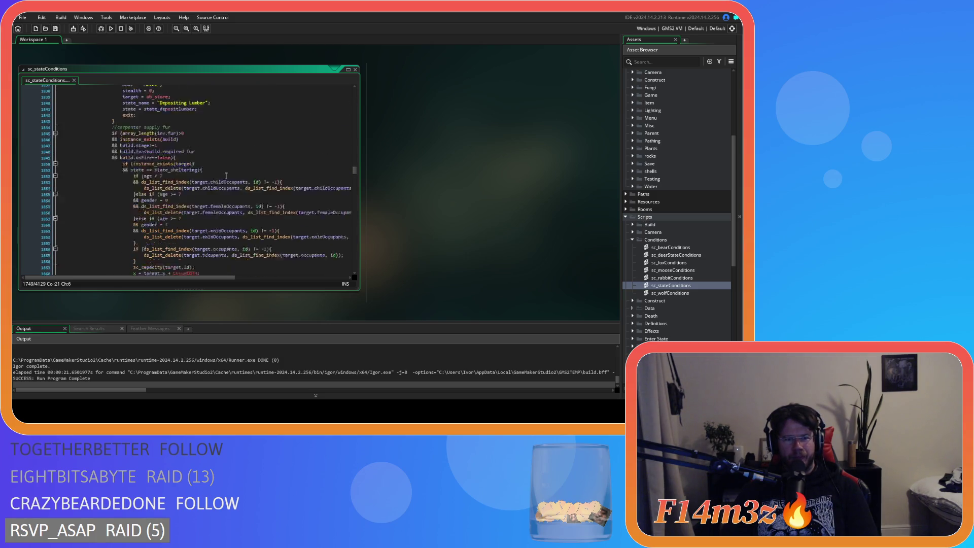
pyautogui.scroll(-3, 226, 176)
pyautogui.scroll(8, 226, 176)
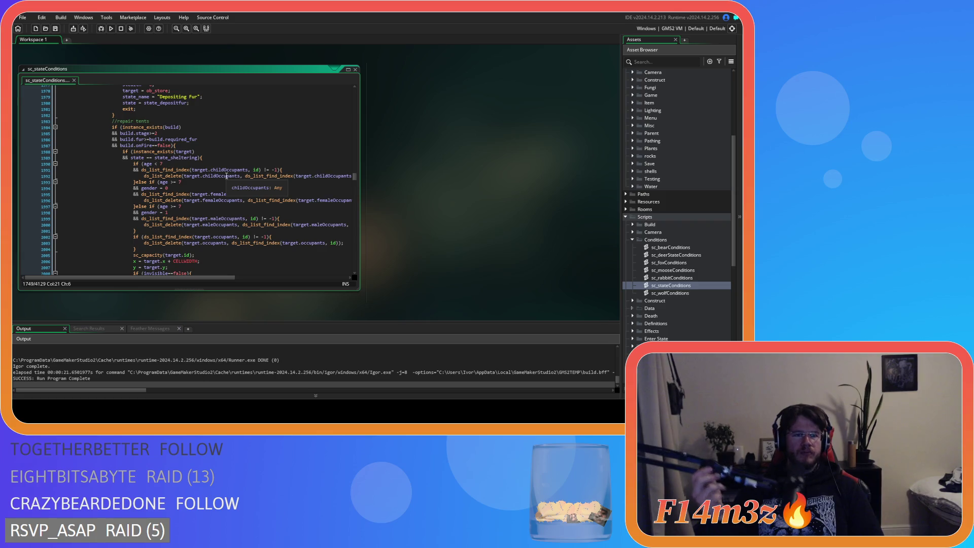
pyautogui.scroll(-3, 226, 176)
pyautogui.scroll(4, 227, 176)
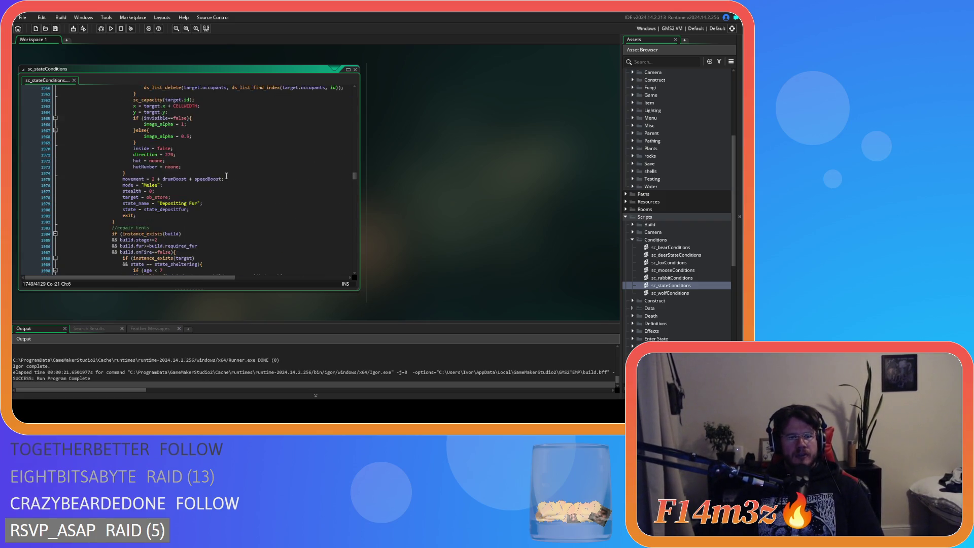
pyautogui.scroll(-1, 227, 176)
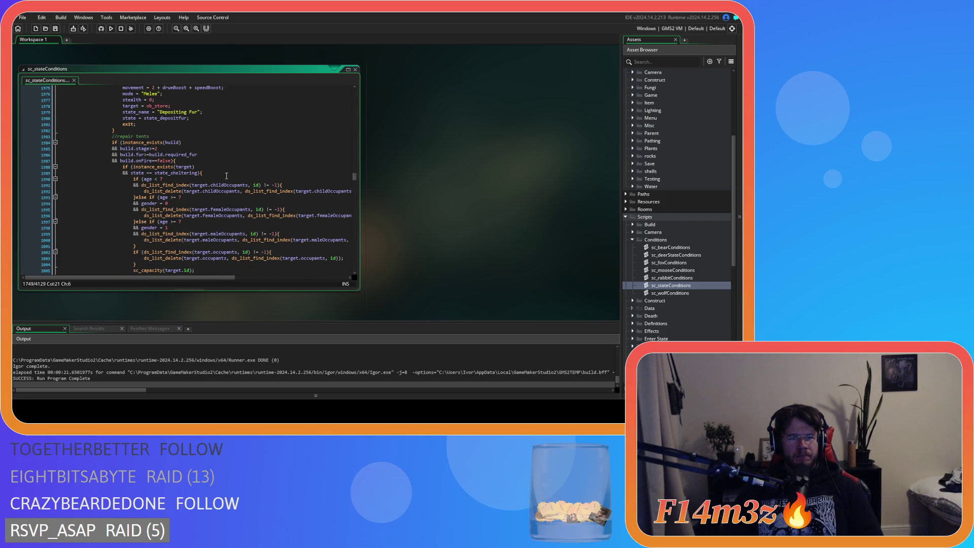
pyautogui.scroll(-10, 227, 176)
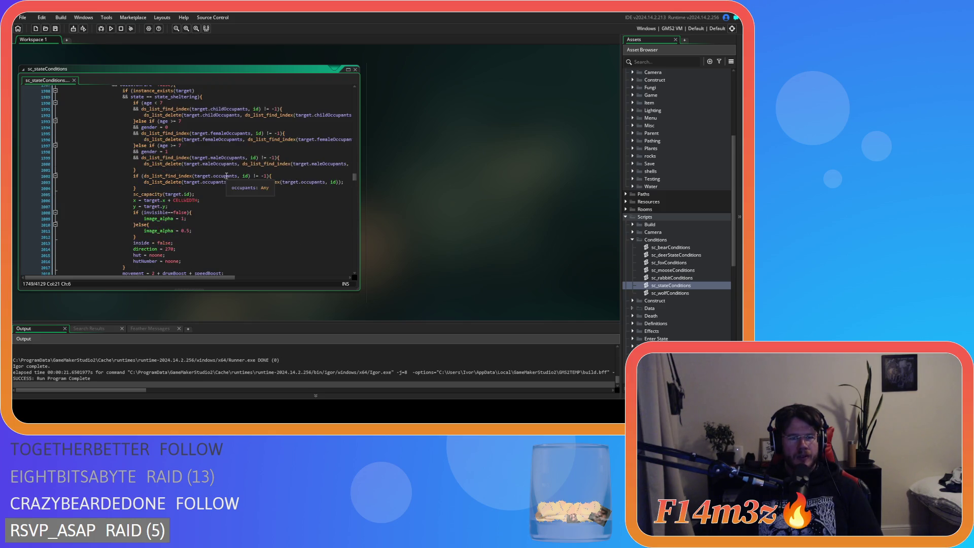
pyautogui.scroll(8, 227, 176)
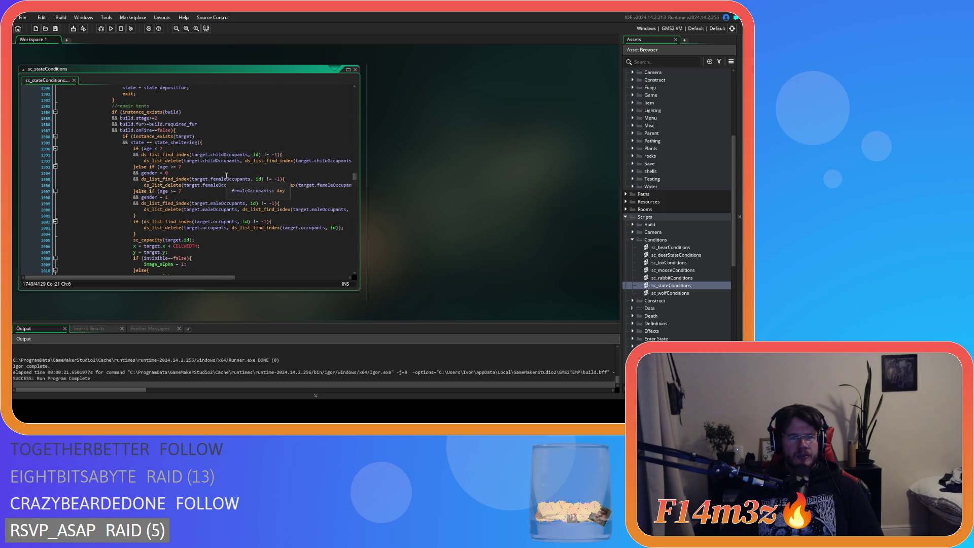
pyautogui.scroll(4, 227, 176)
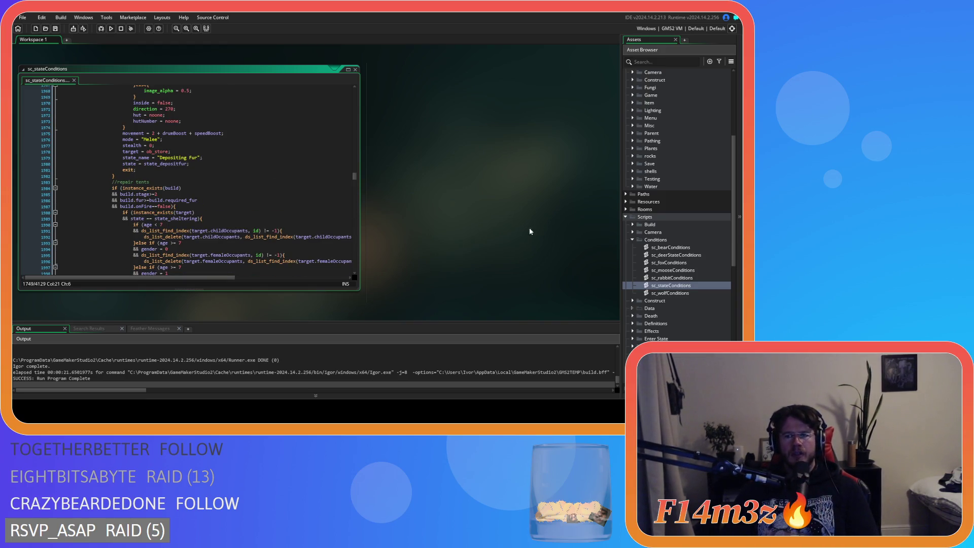
pyautogui.scroll(1, 656, 263)
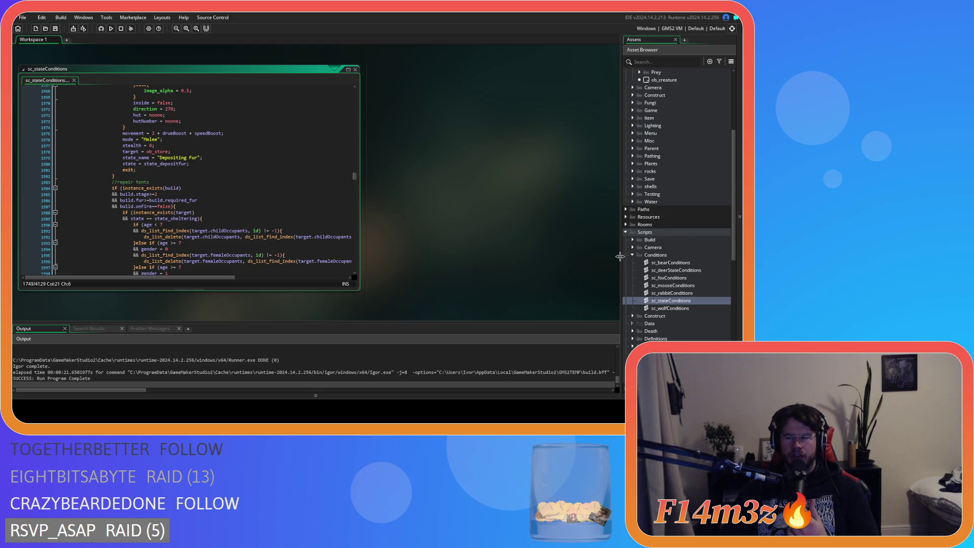
# Bring the sc_stateConditions script editor forward from the Asset Browser.
pyautogui.scroll(4, 663, 258)
pyautogui.scroll(1, 666, 255)
pyautogui.scroll(-6, 661, 230)
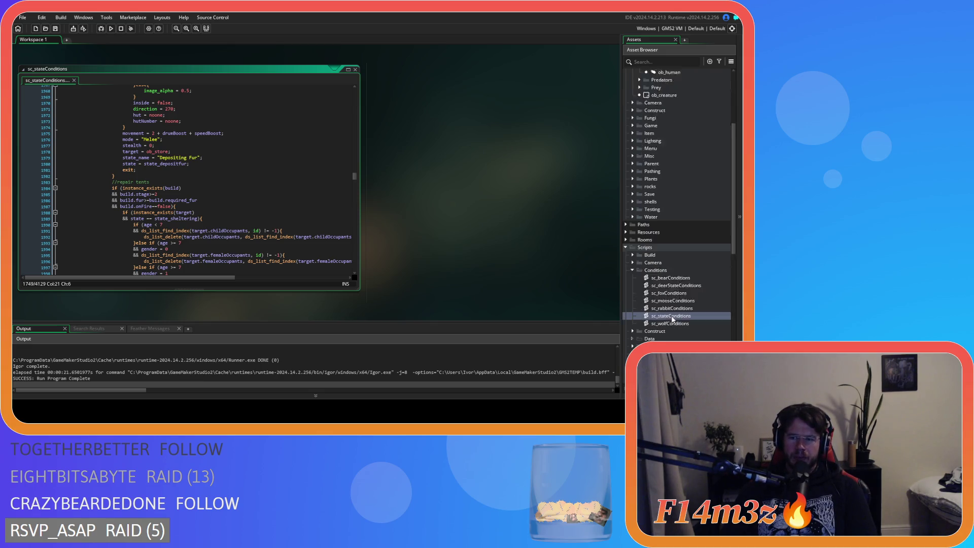
pyautogui.click(677, 287)
pyautogui.doubleClick(677, 286)
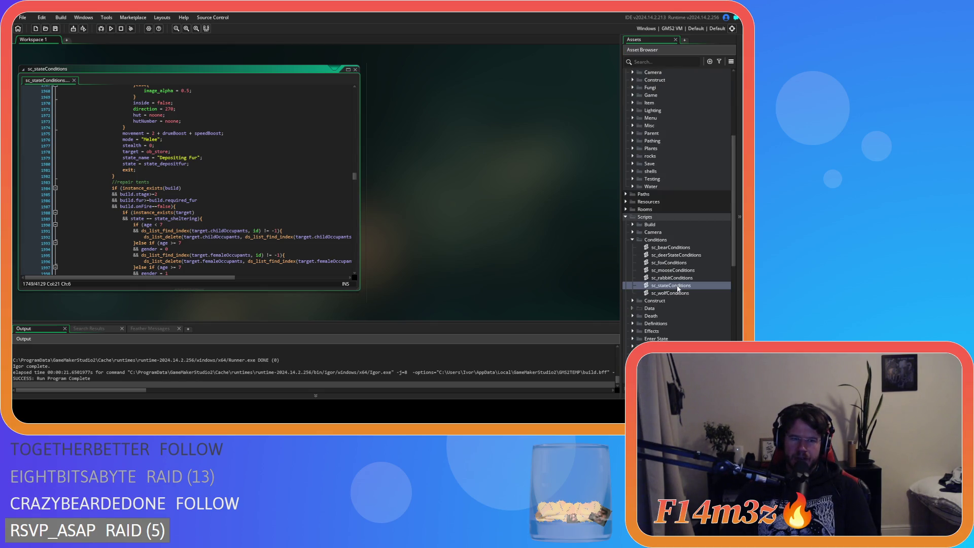
# Open the ob_human object editor and close the extra interrupt script window.
pyautogui.scroll(7, 685, 218)
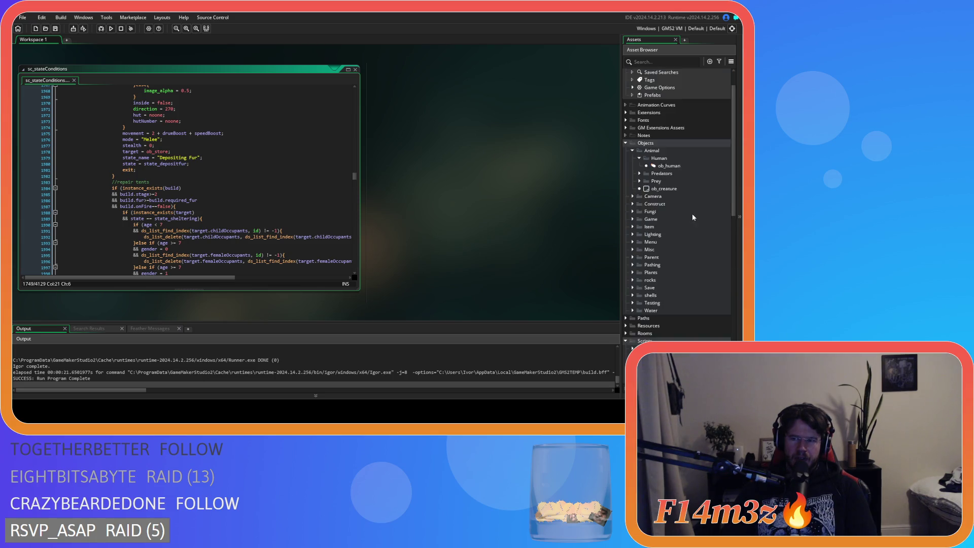
pyautogui.click(674, 198)
pyautogui.doubleClick(674, 198)
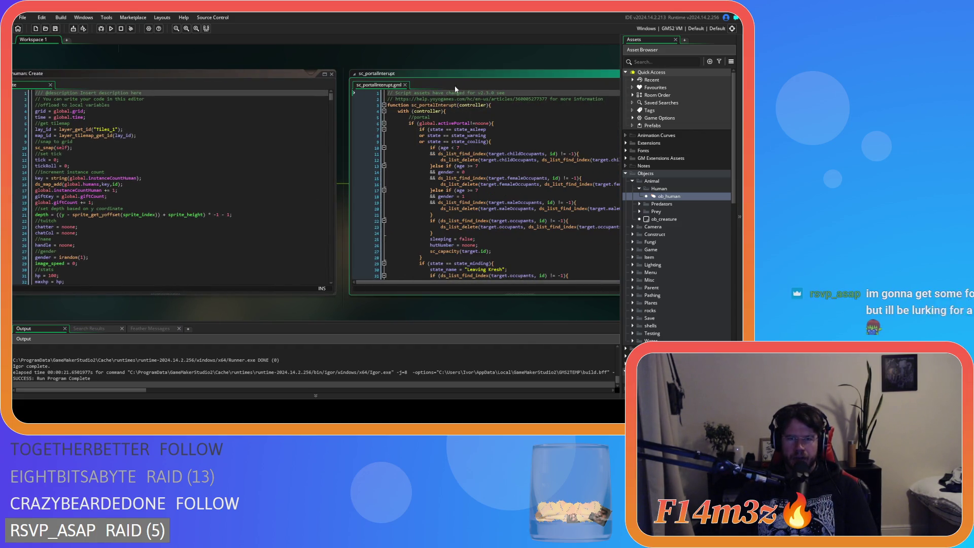
pyautogui.click(461, 85)
# Show ob_human's events and parent panels, then scroll its Create code to state_idle around line 308.
pyautogui.moveTo(114, 303); pyautogui.dragTo(173, 301)
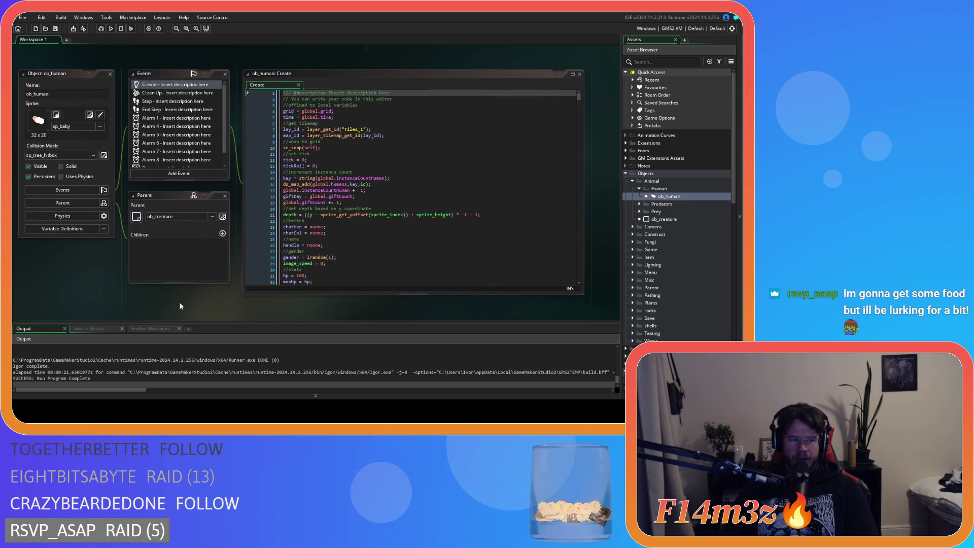
pyautogui.moveTo(296, 303); pyautogui.dragTo(213, 314)
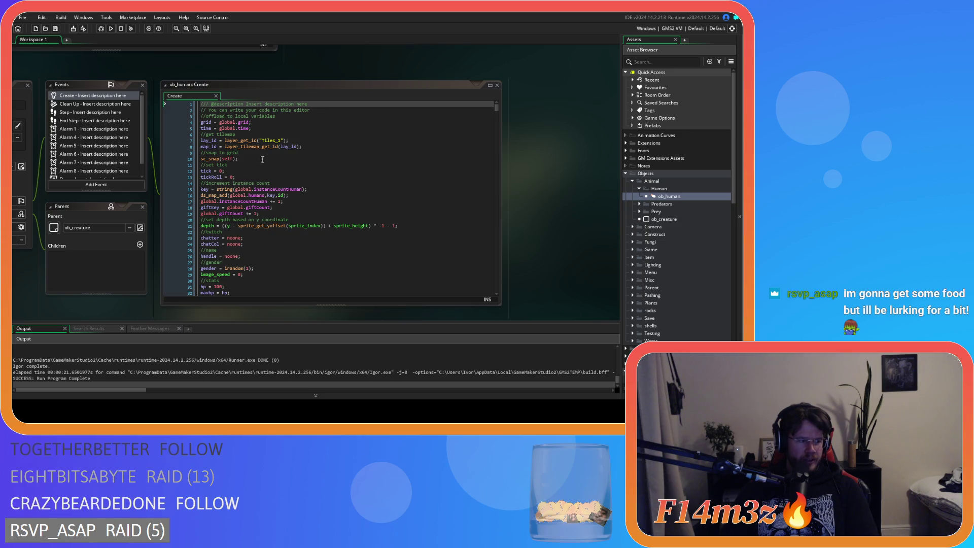
pyautogui.click(321, 161)
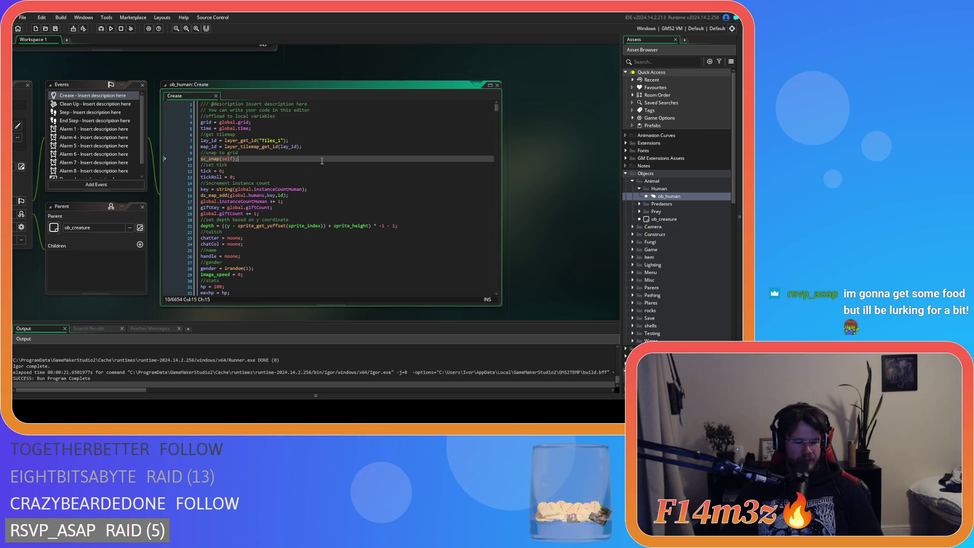
pyautogui.hotkey('ctrl', 'f')
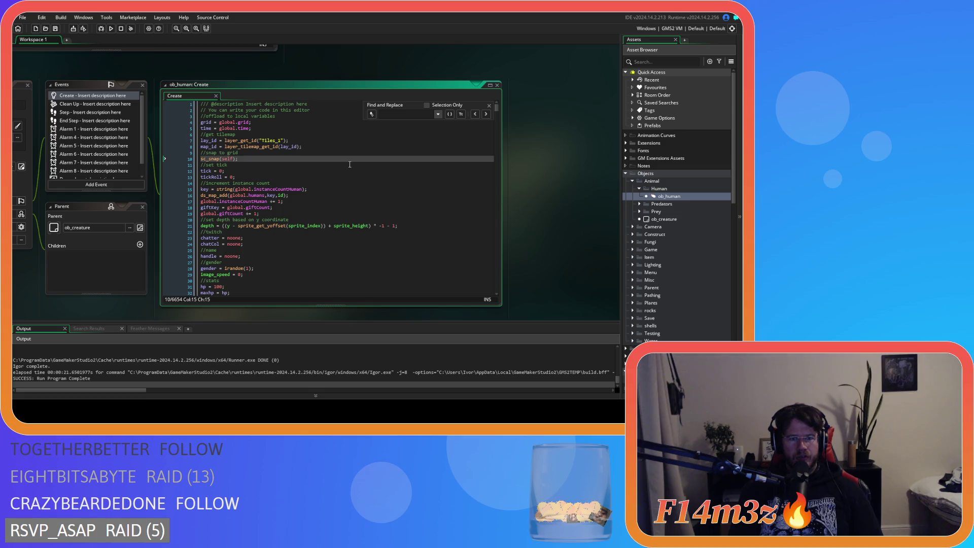
pyautogui.click(488, 106)
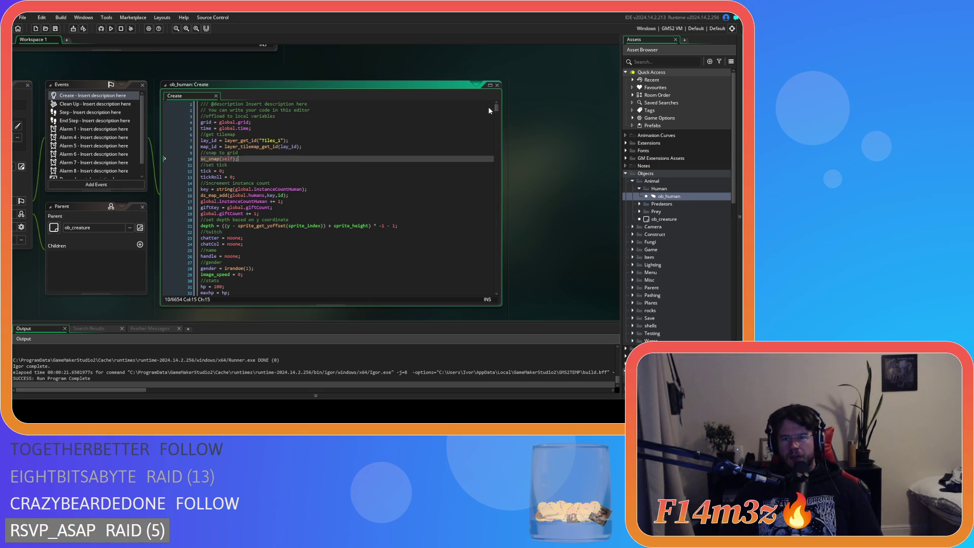
pyautogui.scroll(-14, 497, 112)
pyautogui.scroll(-20, 497, 112)
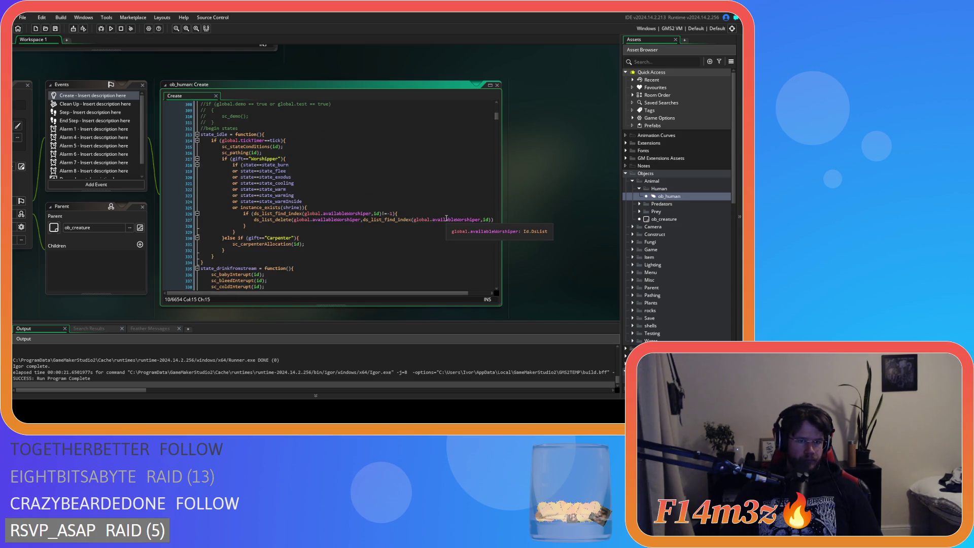
# Open sc_carpenterAllocation from its line 331 call and go to the carpenter-list removal on line 61.
pyautogui.click(268, 244)
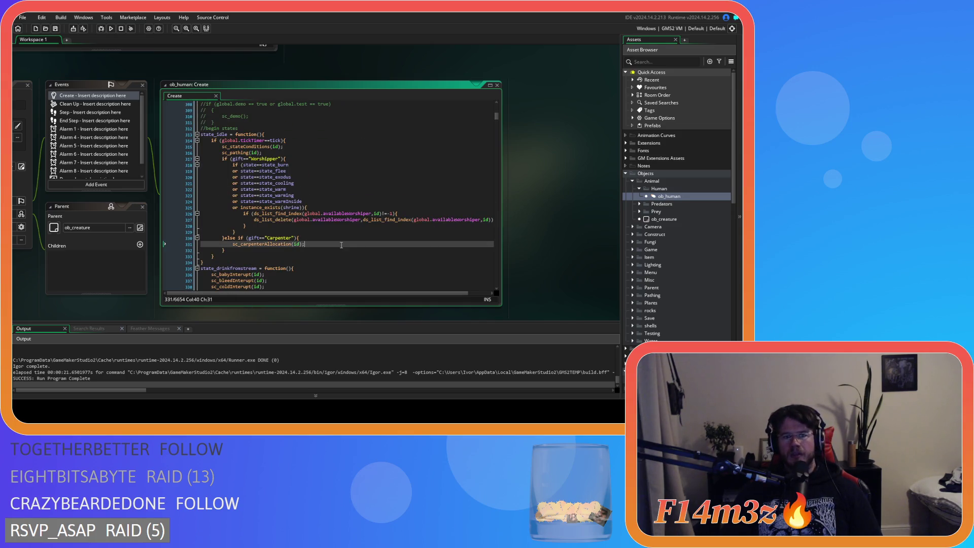
pyautogui.middleClick(267, 244)
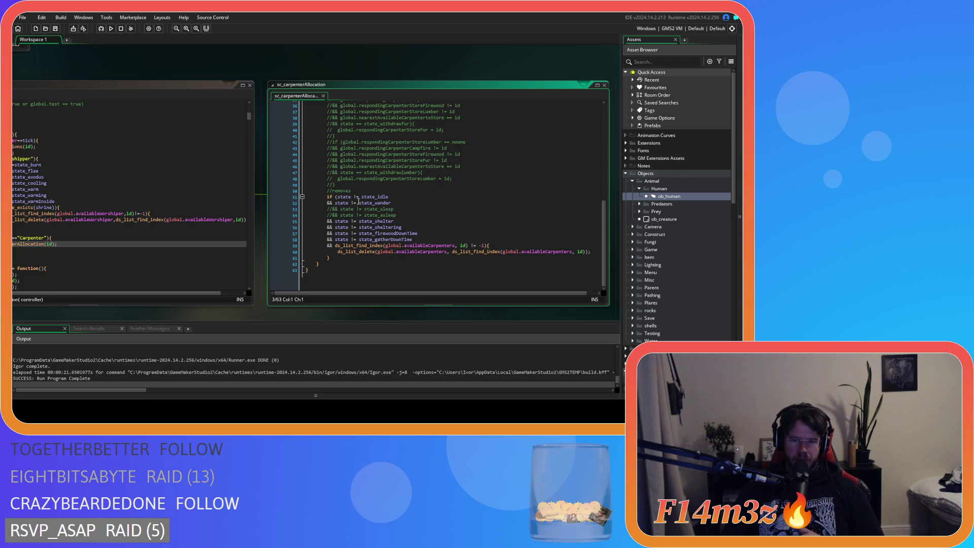
pyautogui.click(419, 257)
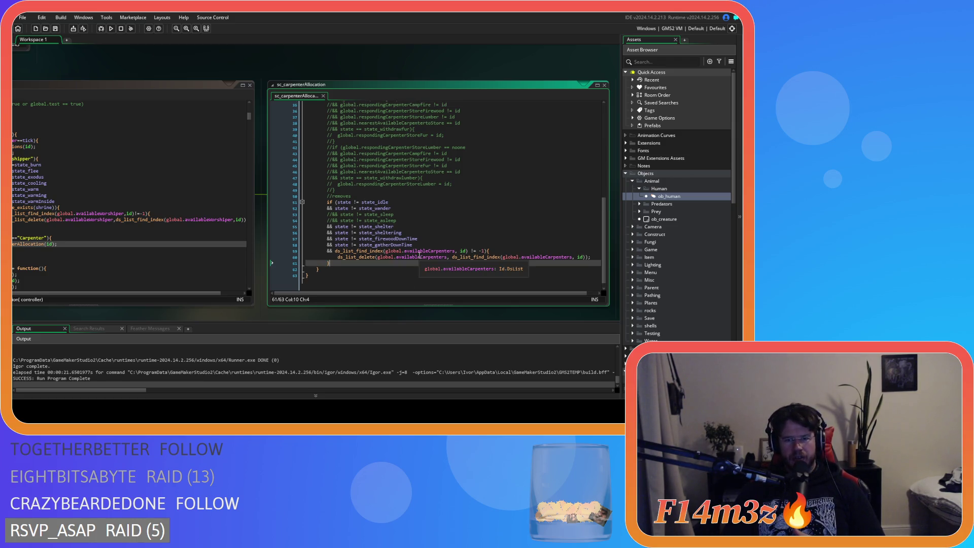
# Pan back to sc_stateConditions and place the caret on the //repair tents comment.
pyautogui.moveTo(214, 68); pyautogui.dragTo(376, 101)
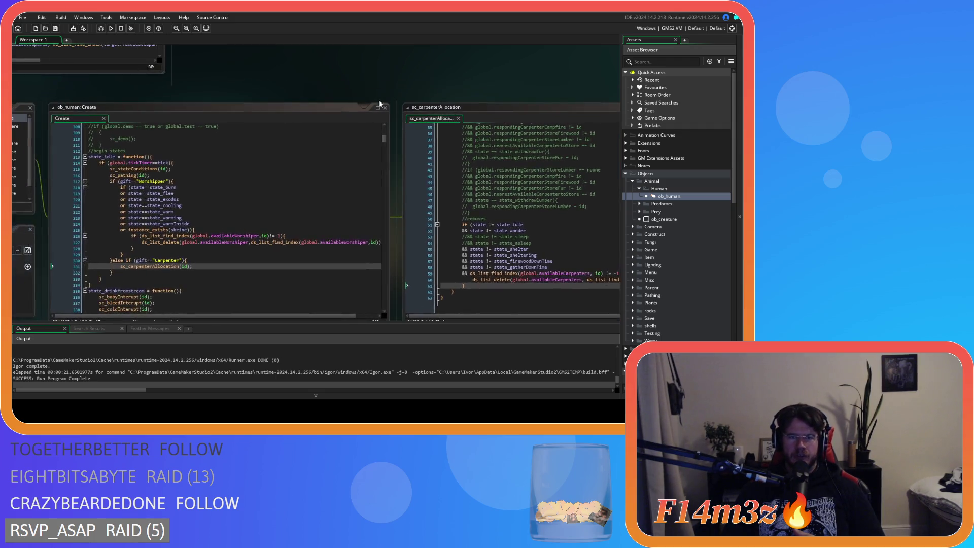
pyautogui.moveTo(125, 98)
pyautogui.mouseDown()
pyautogui.moveTo(287, 107)
pyautogui.moveTo(51, 129)
pyautogui.moveTo(284, 82)
pyautogui.moveTo(315, 185)
pyautogui.mouseUp()
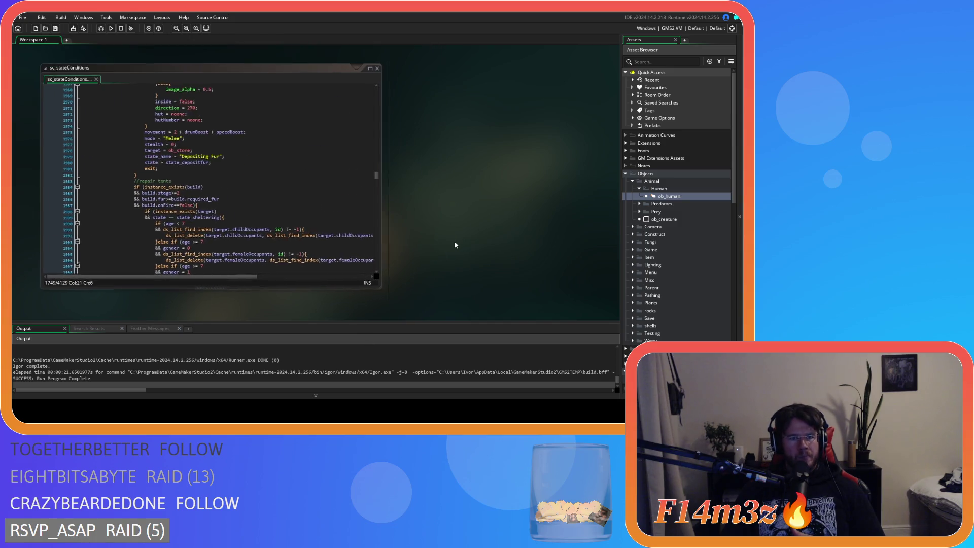
pyautogui.click(253, 163)
pyautogui.click(272, 185)
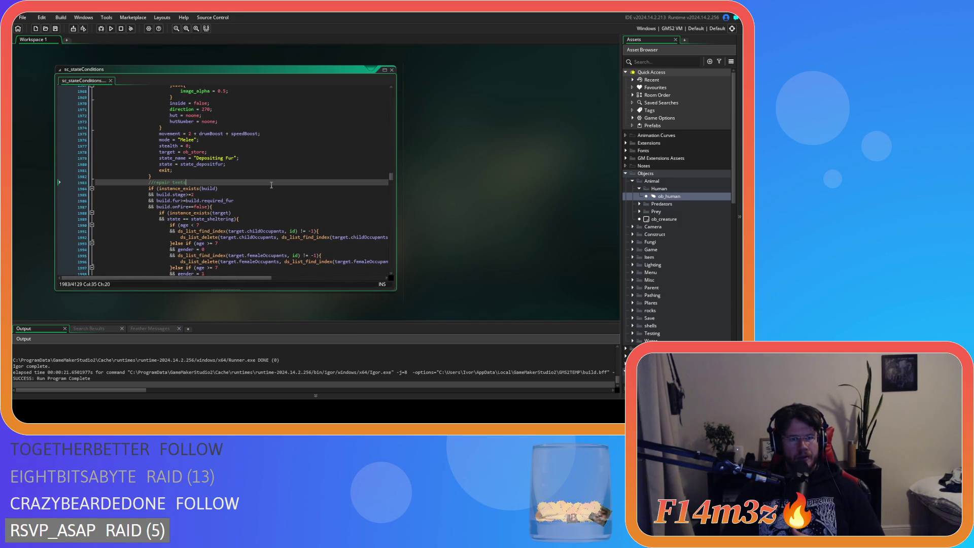
# Scroll the Asset Browser to Scripts > Interupts and open sc_repairInterupt.
pyautogui.scroll(-3, 271, 185)
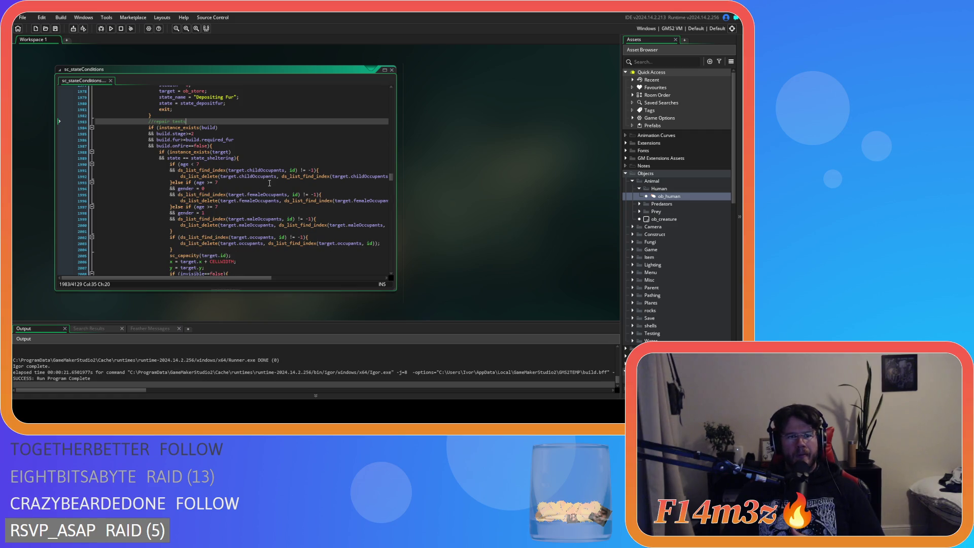
pyautogui.scroll(-5, 695, 233)
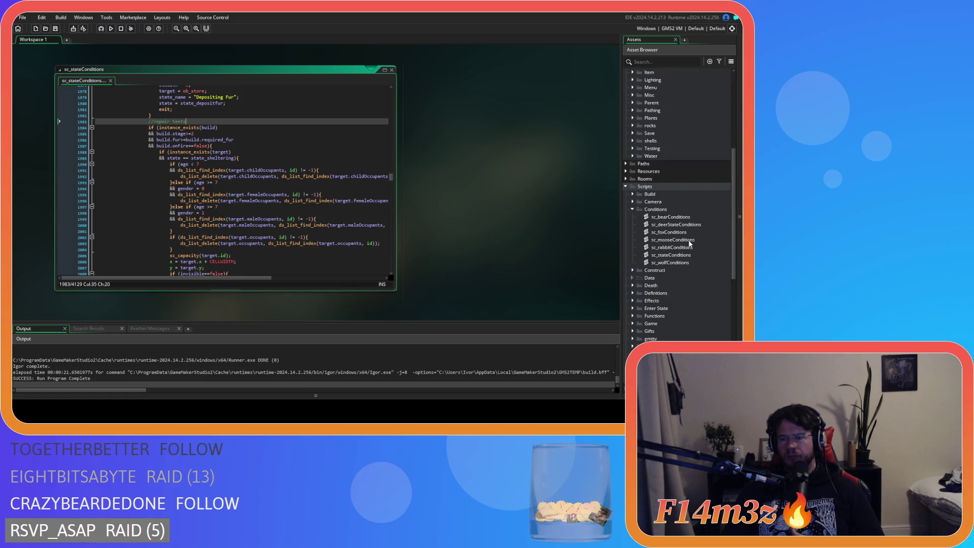
pyautogui.scroll(10, 309, 229)
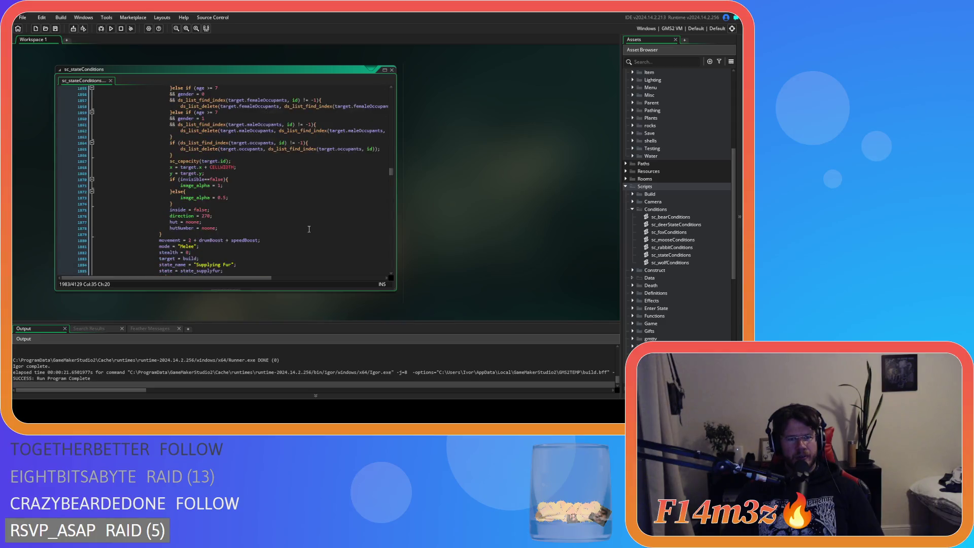
pyautogui.scroll(-9, 309, 229)
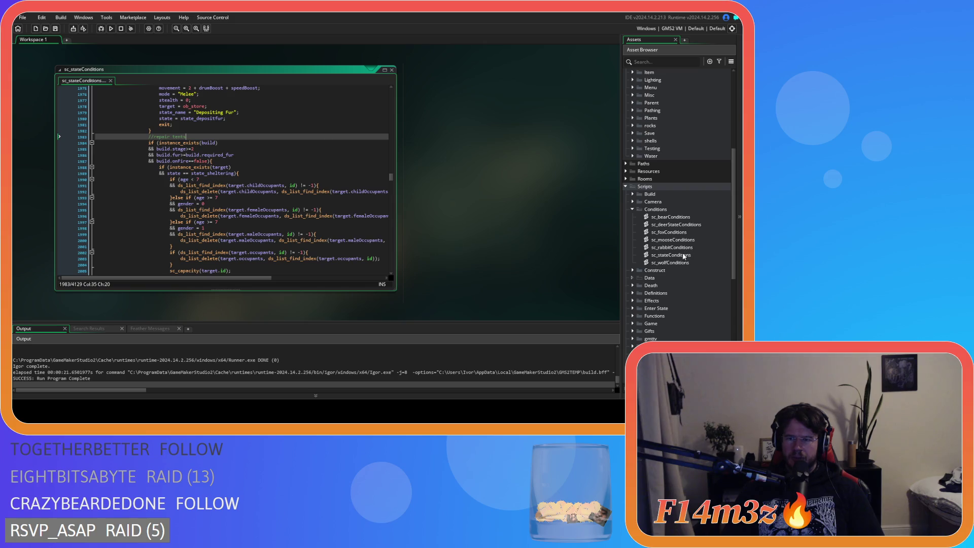
pyautogui.scroll(-5, 682, 267)
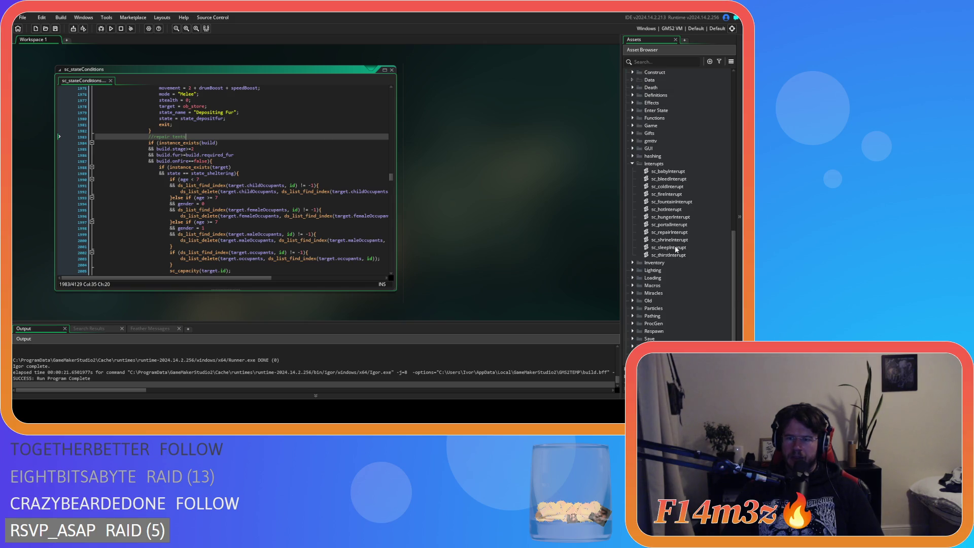
pyautogui.doubleClick(669, 231)
pyautogui.click(247, 175)
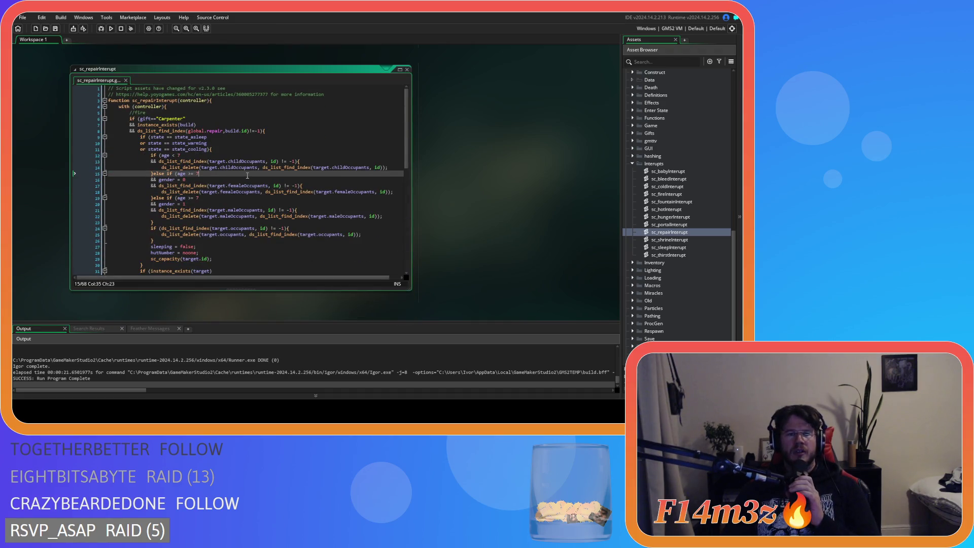
pyautogui.scroll(-4, 247, 175)
pyautogui.scroll(2, 247, 175)
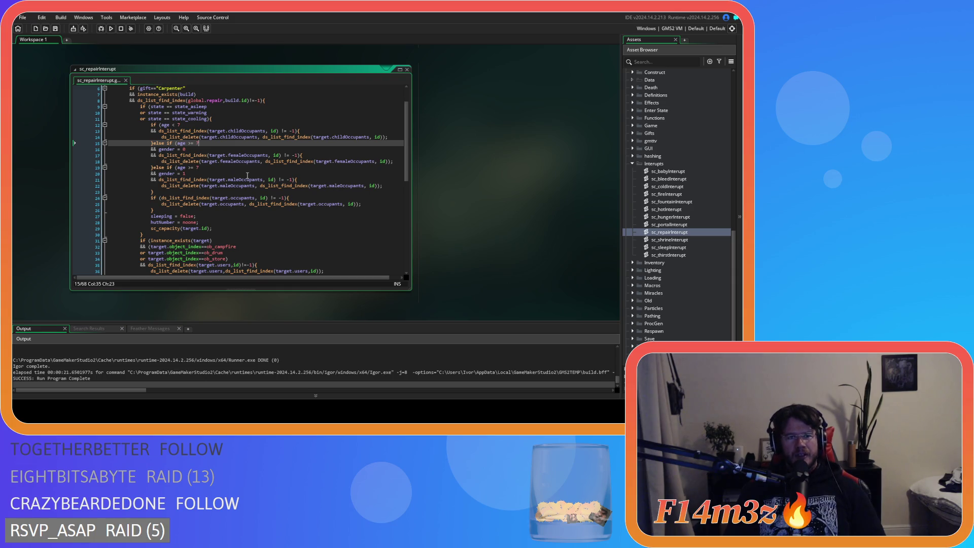
pyautogui.scroll(-6, 247, 175)
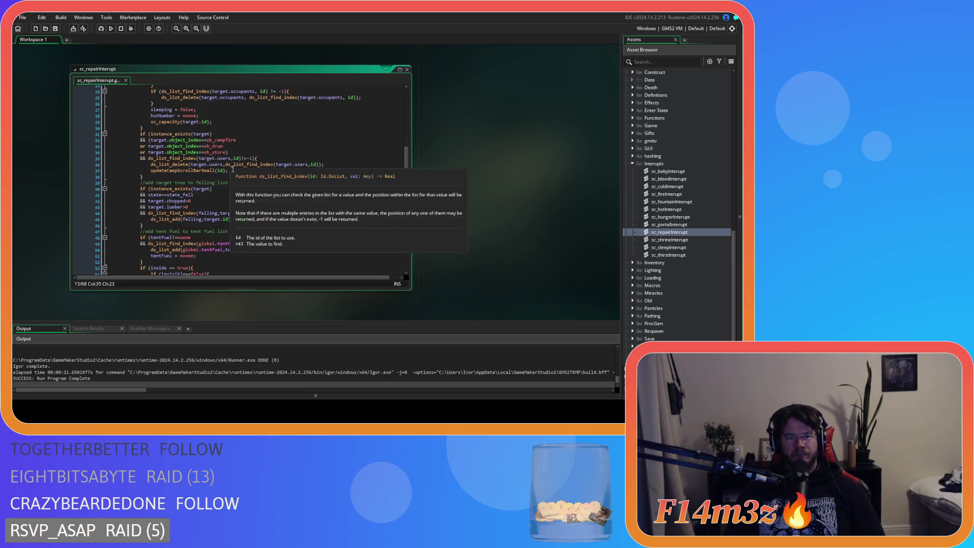
pyautogui.scroll(-5, 266, 207)
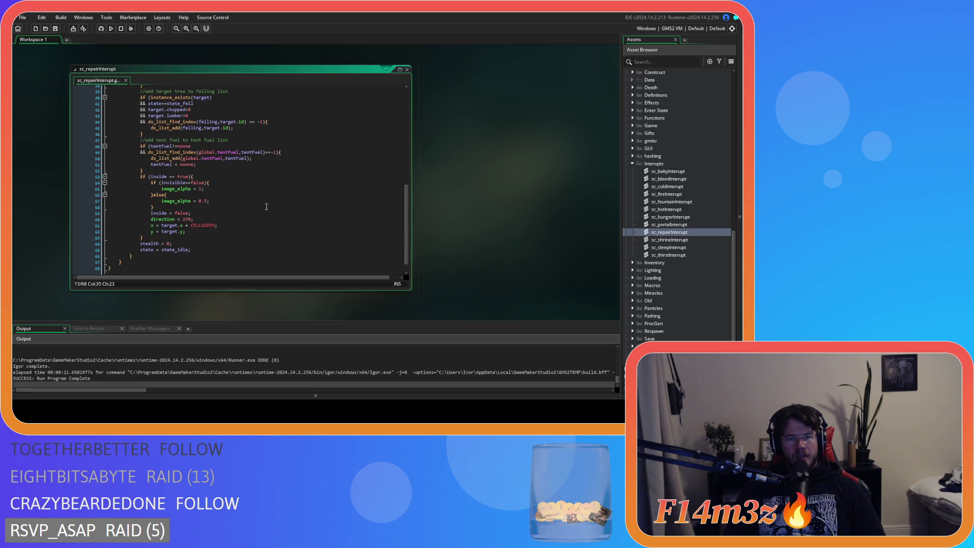
pyautogui.scroll(8, 266, 206)
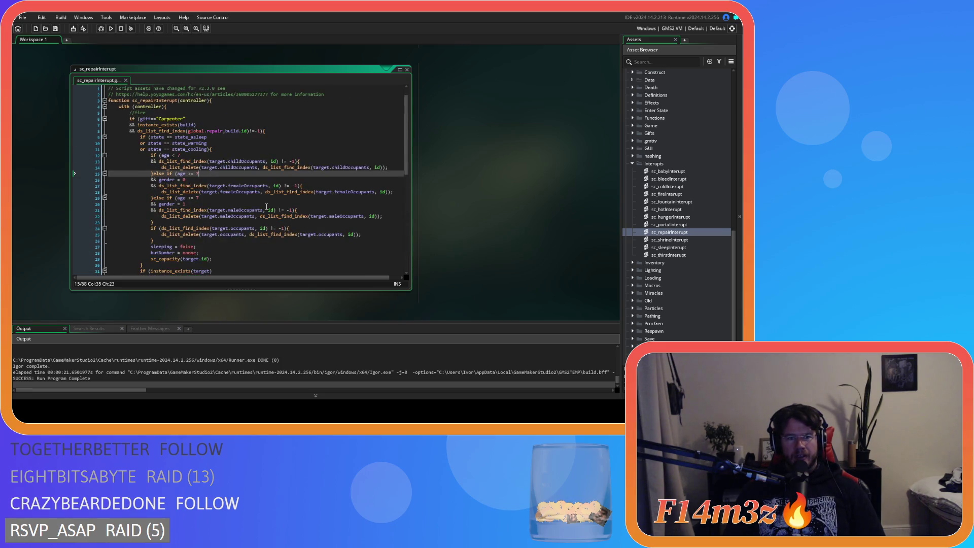
pyautogui.scroll(4, 266, 206)
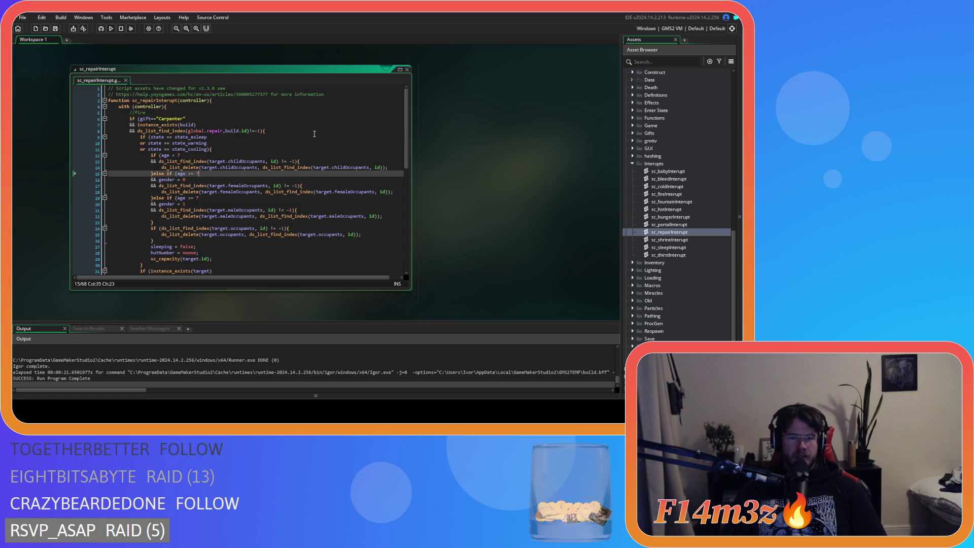
pyautogui.scroll(-2, 314, 134)
pyautogui.scroll(2, 315, 134)
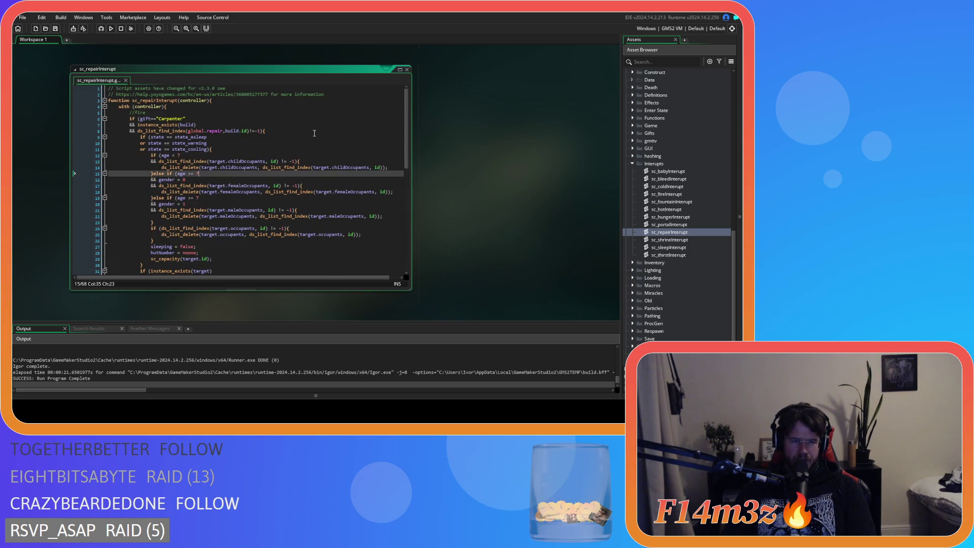
pyautogui.click(283, 131)
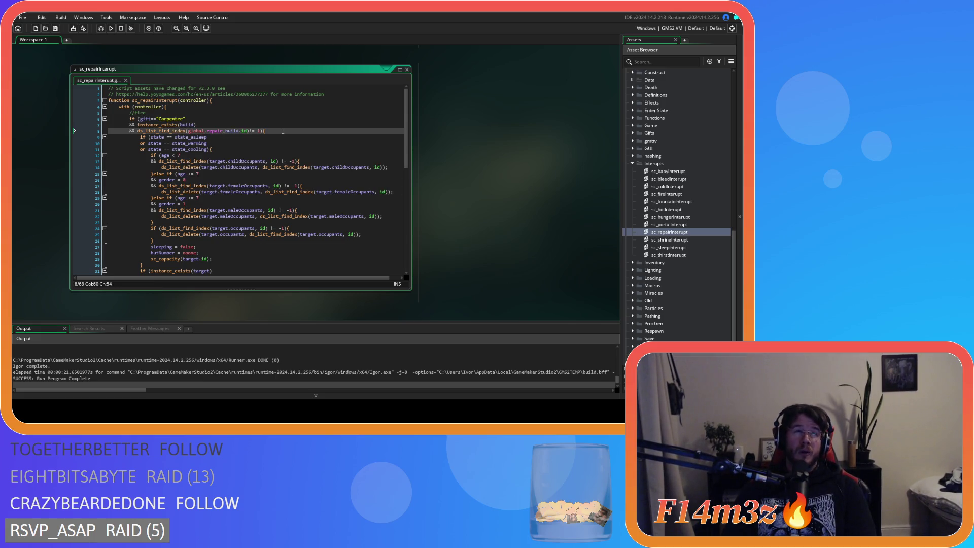
pyautogui.moveTo(181, 137)
pyautogui.mouseDown()
pyautogui.moveTo(203, 148)
pyautogui.moveTo(195, 225)
pyautogui.moveTo(213, 274)
pyautogui.moveTo(218, 167)
pyautogui.mouseUp()
pyautogui.scroll(7, 239, 203)
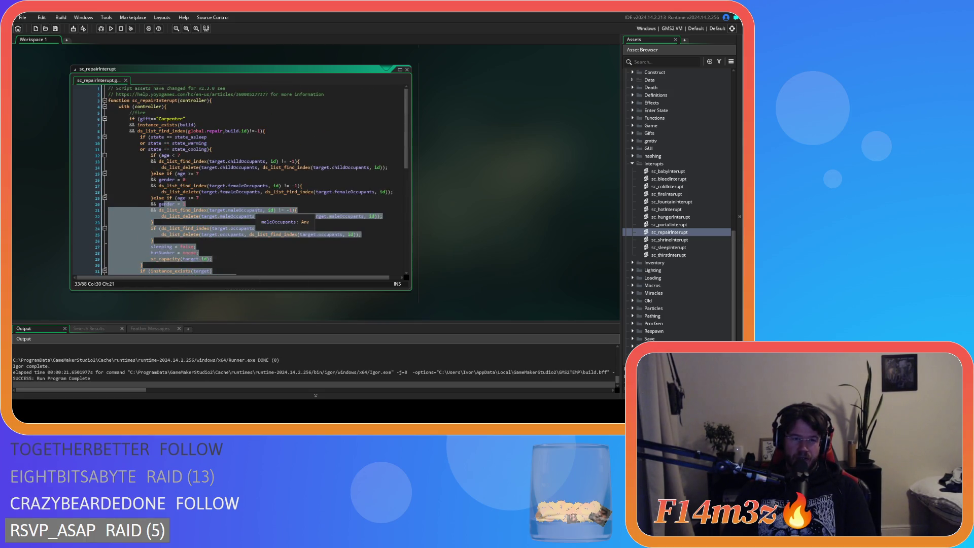
pyautogui.click(280, 131)
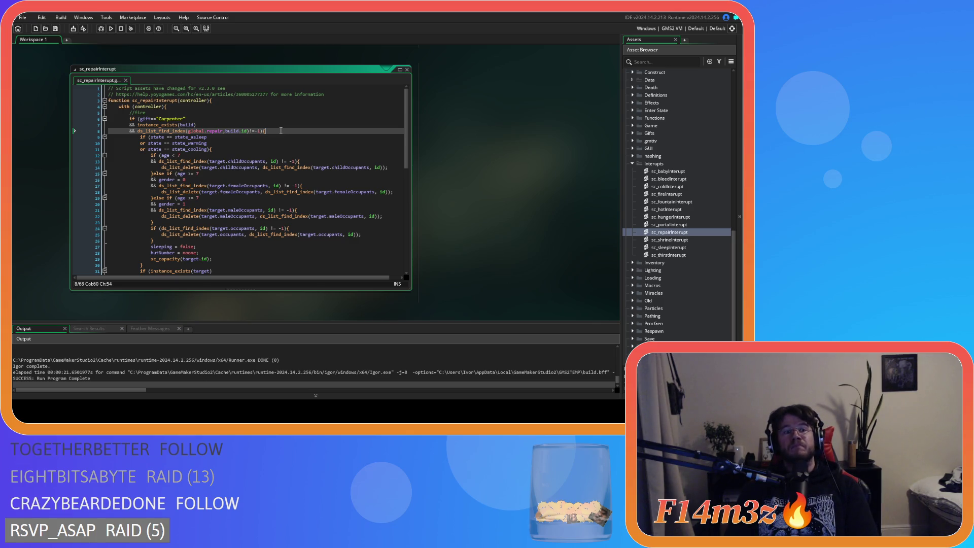
pyautogui.doubleClick(140, 112)
# Change the line 5 comment from 'fire' to 'repair' and check the cooling and asleep conditions.
pyautogui.write('repair')
pyautogui.click(213, 149)
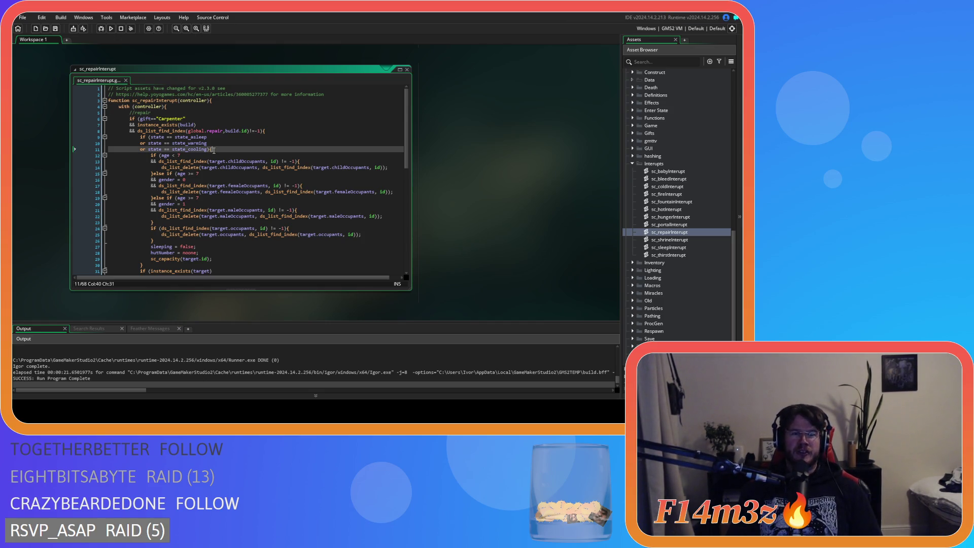
pyautogui.click(199, 137)
pyautogui.click(189, 120)
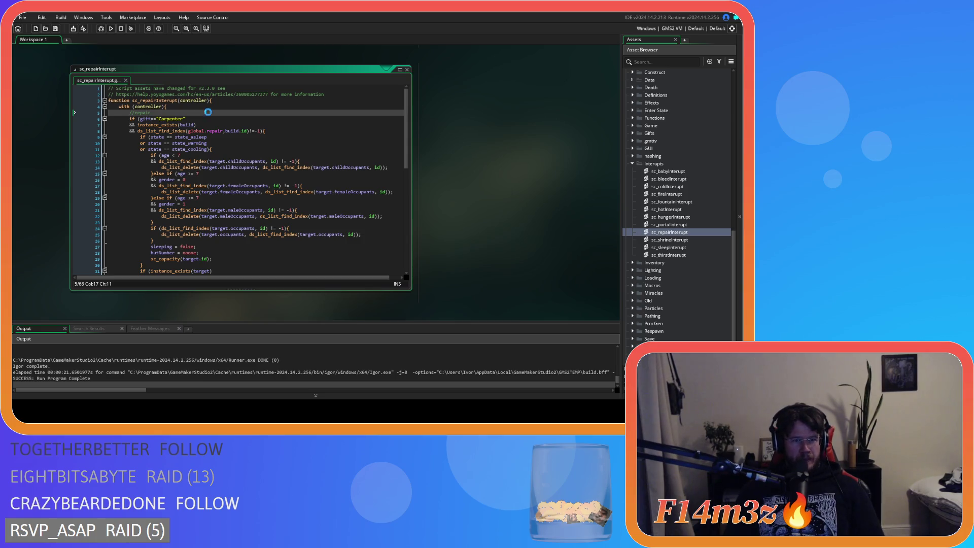
pyautogui.click(246, 137)
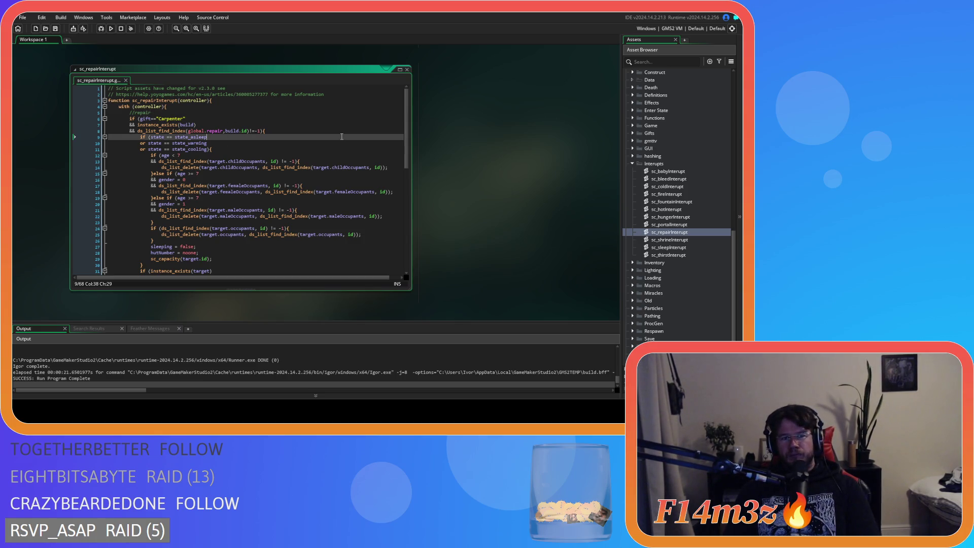
pyautogui.press('Down')
pyautogui.press('Down')
pyautogui.press('Down')
# Review the Carpenter gift, build and global.repair checks on lines 6–8.
pyautogui.click(192, 113)
pyautogui.scroll(-3, 228, 132)
pyautogui.scroll(3, 228, 132)
pyautogui.click(291, 133)
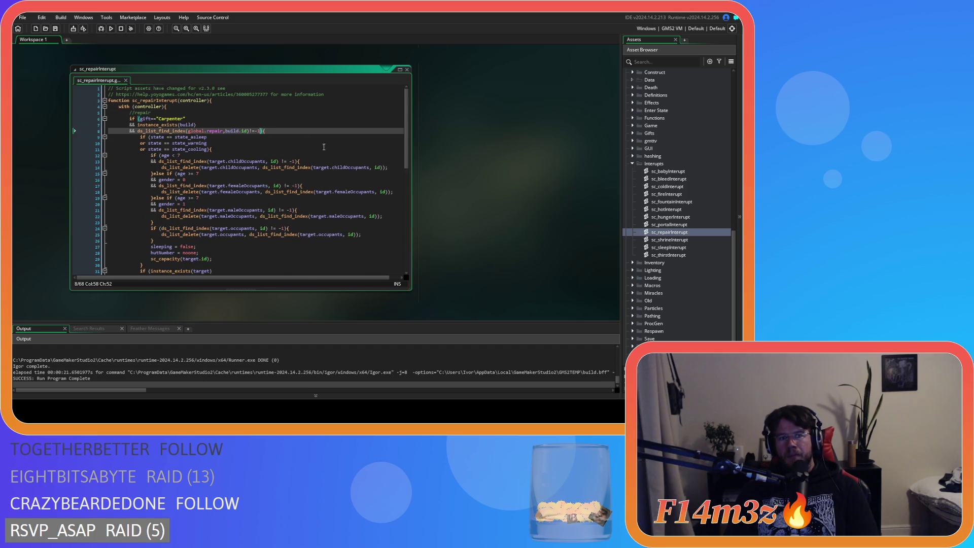
pyautogui.click(209, 117)
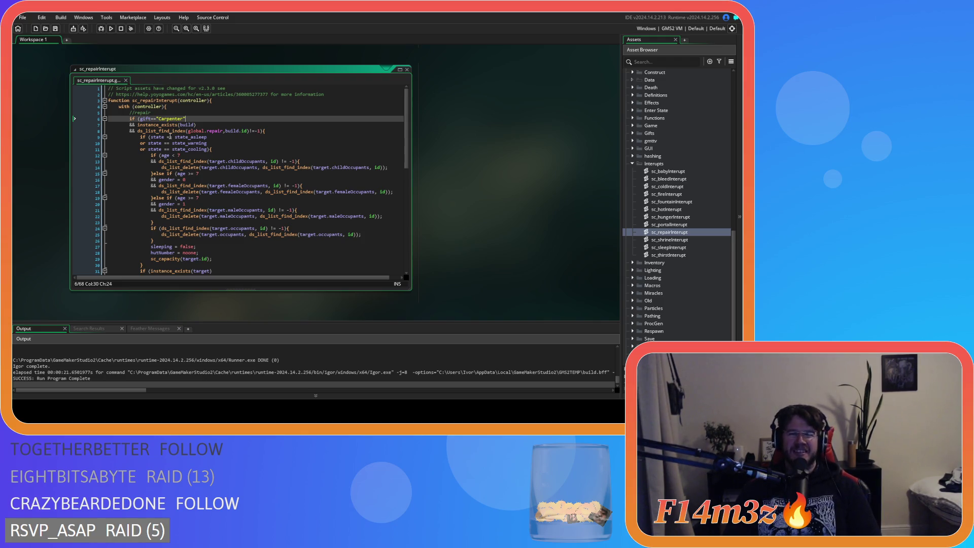
pyautogui.click(282, 130)
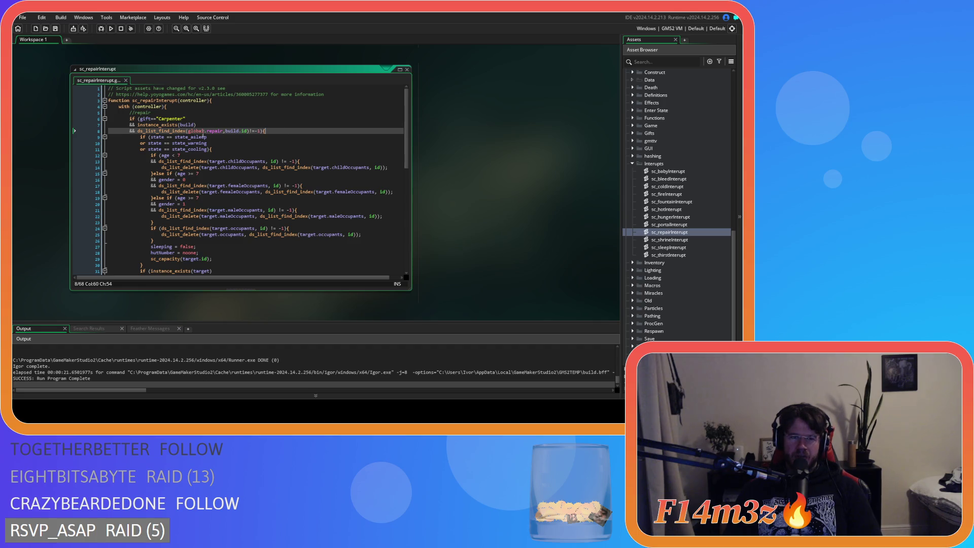
pyautogui.click(189, 125)
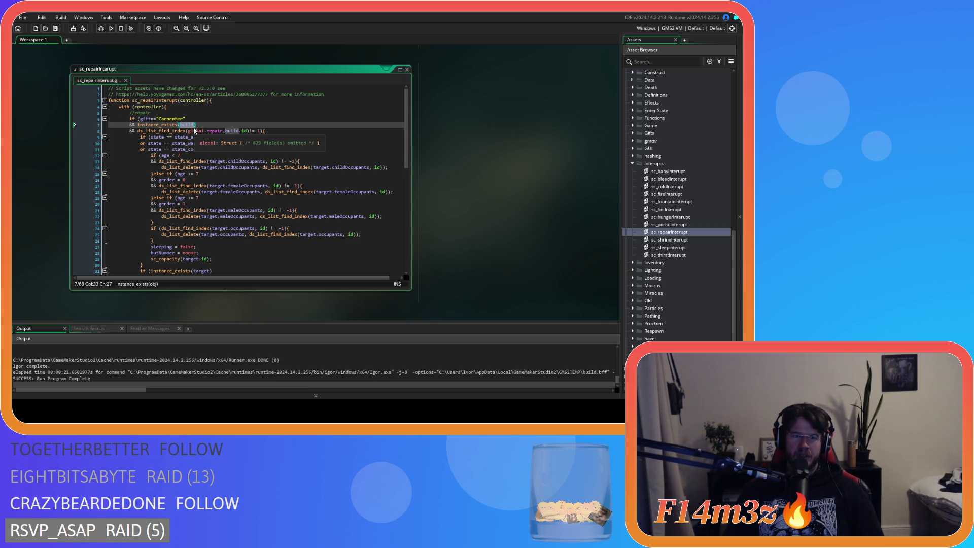
pyautogui.scroll(15, 666, 182)
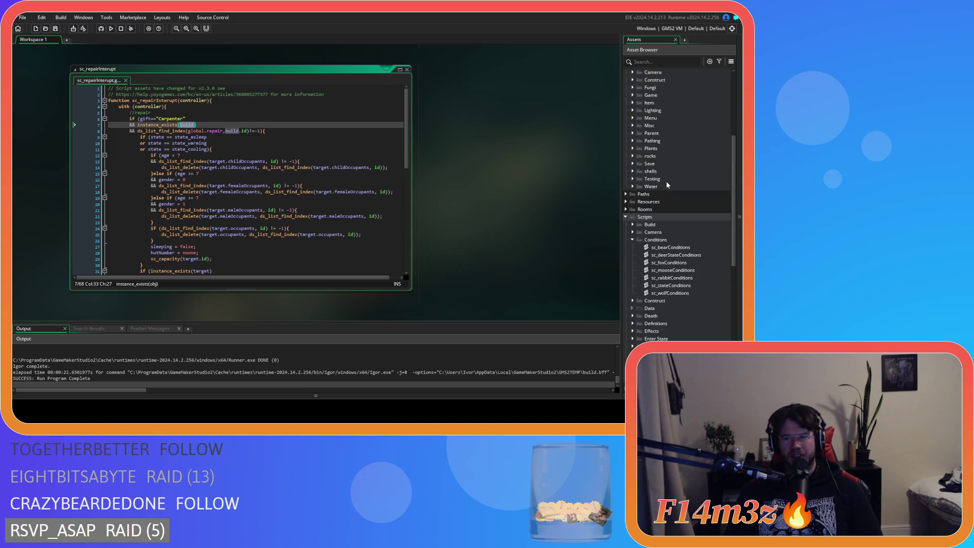
# Reopen ob_human and search its Create code for 'state_asleep'.
pyautogui.click(675, 197)
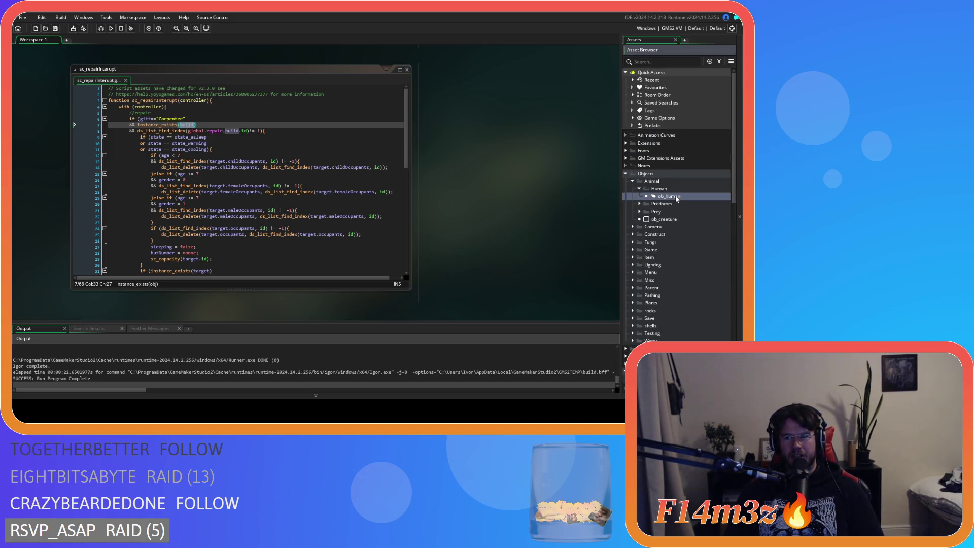
pyautogui.doubleClick(676, 197)
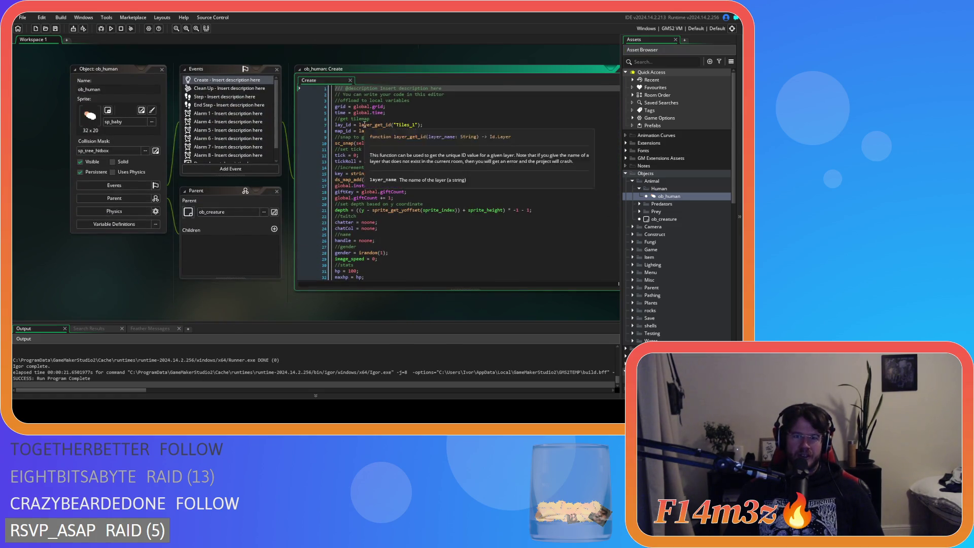
pyautogui.hotkey('ctrl', 'f')
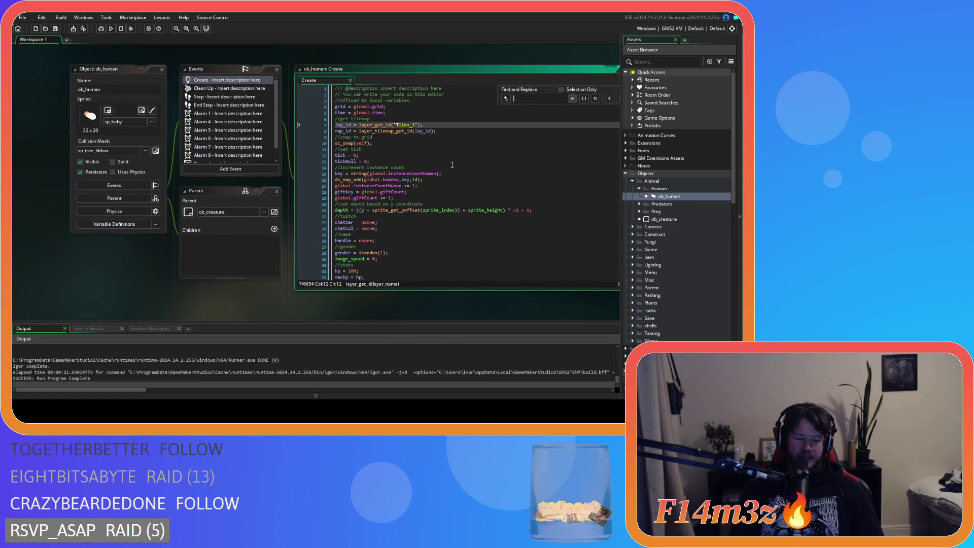
pyautogui.write('state')
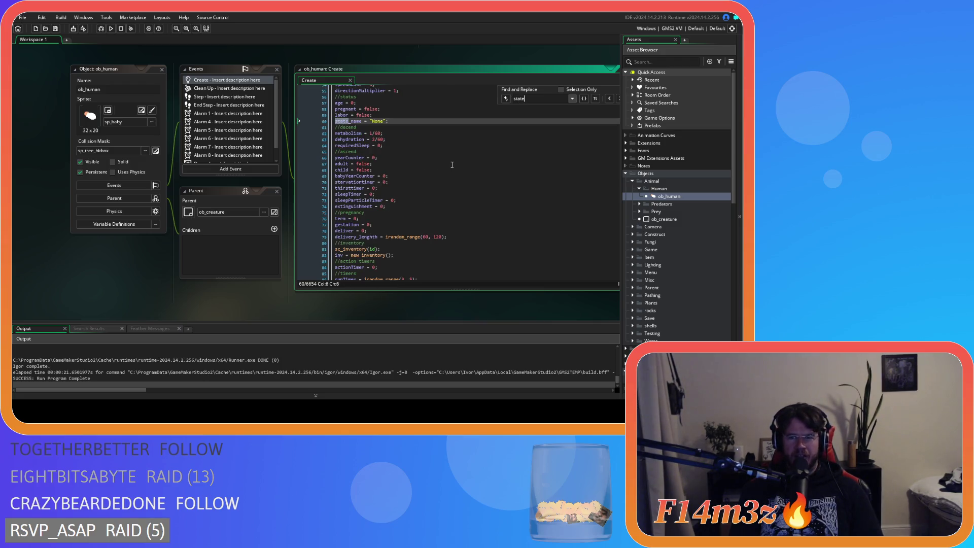
pyautogui.write('_asleep')
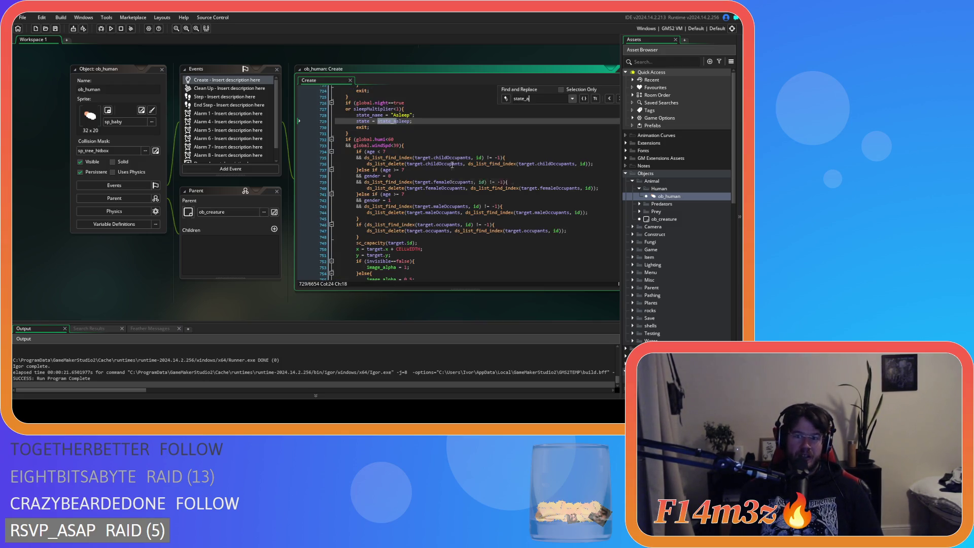
pyautogui.scroll(3, 429, 155)
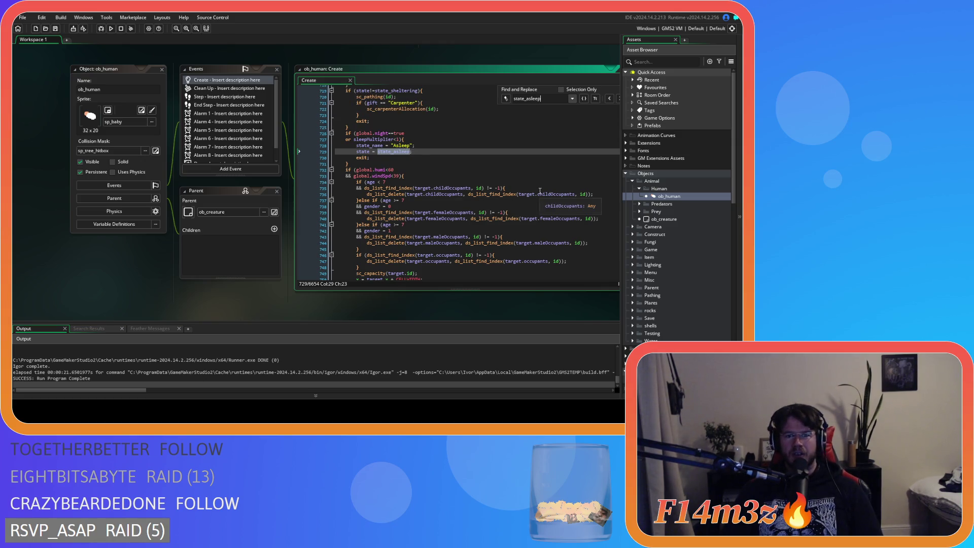
pyautogui.scroll(2, 478, 163)
pyautogui.scroll(-2, 478, 164)
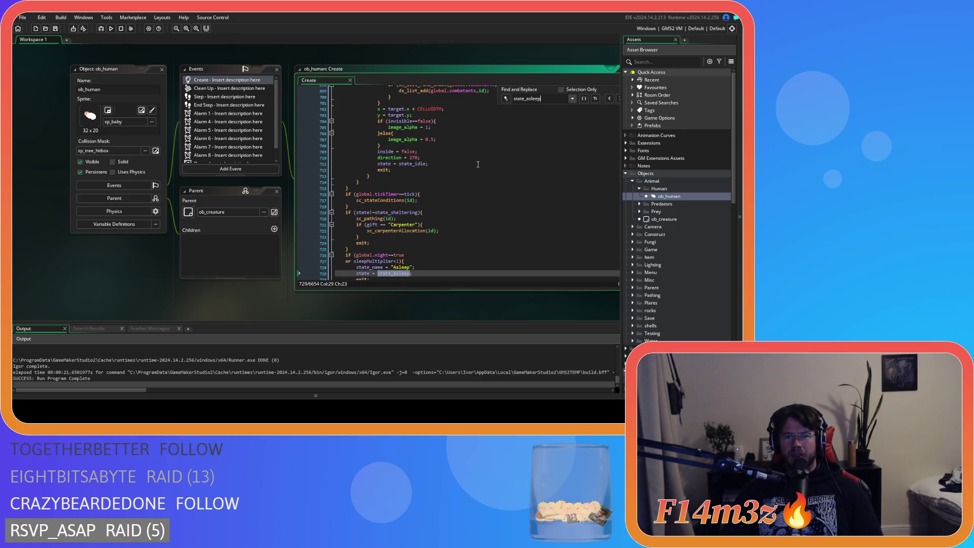
# Jump to the state_asleep definition at line 1011 and select its trackerBuildUpdate call.
pyautogui.moveTo(180, 298); pyautogui.dragTo(28, 284)
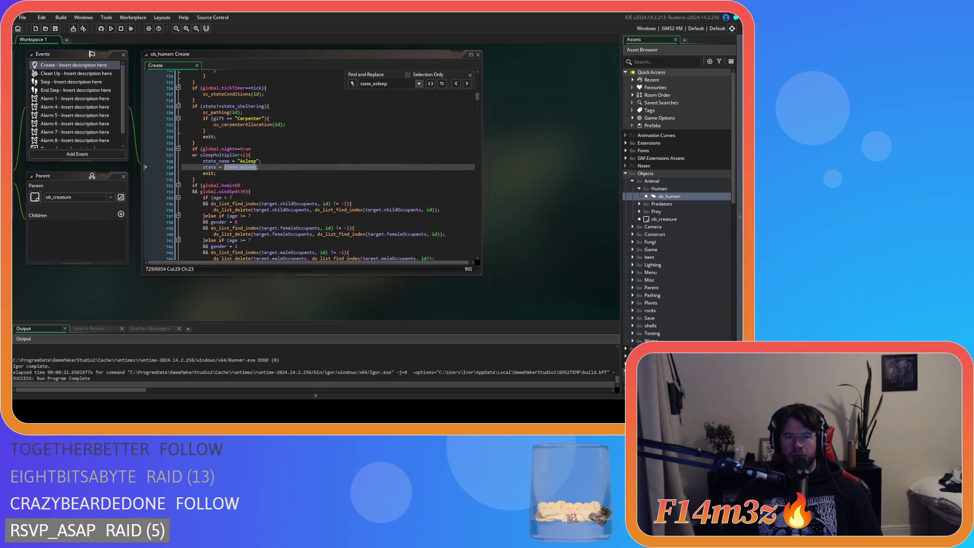
pyautogui.click(468, 84)
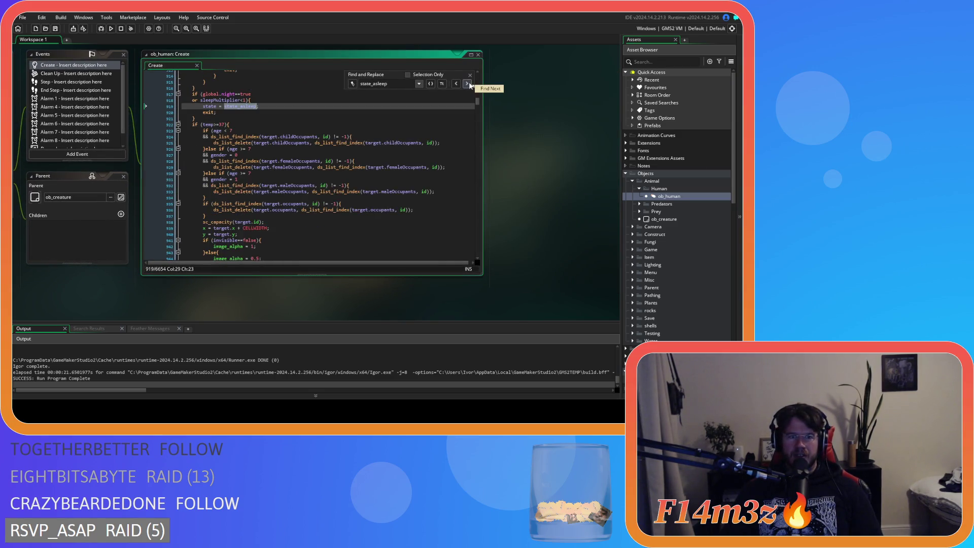
pyautogui.click(467, 84)
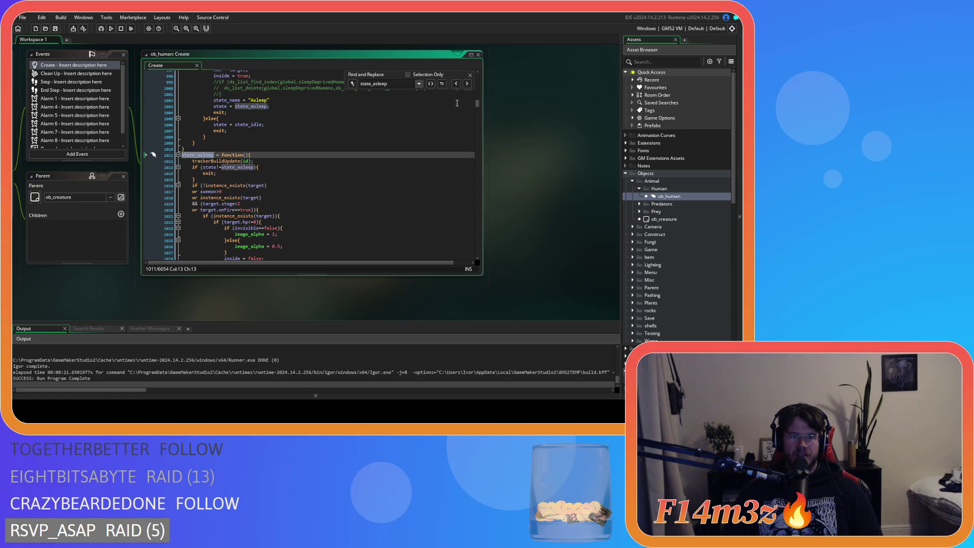
pyautogui.moveTo(230, 161); pyautogui.dragTo(254, 161)
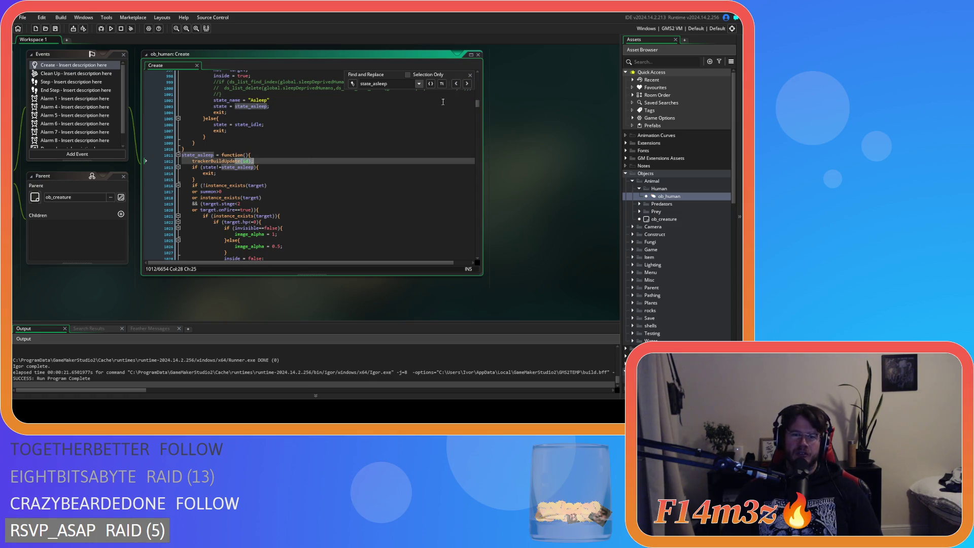
pyautogui.click(469, 75)
pyautogui.click(567, 149)
pyautogui.click(479, 152)
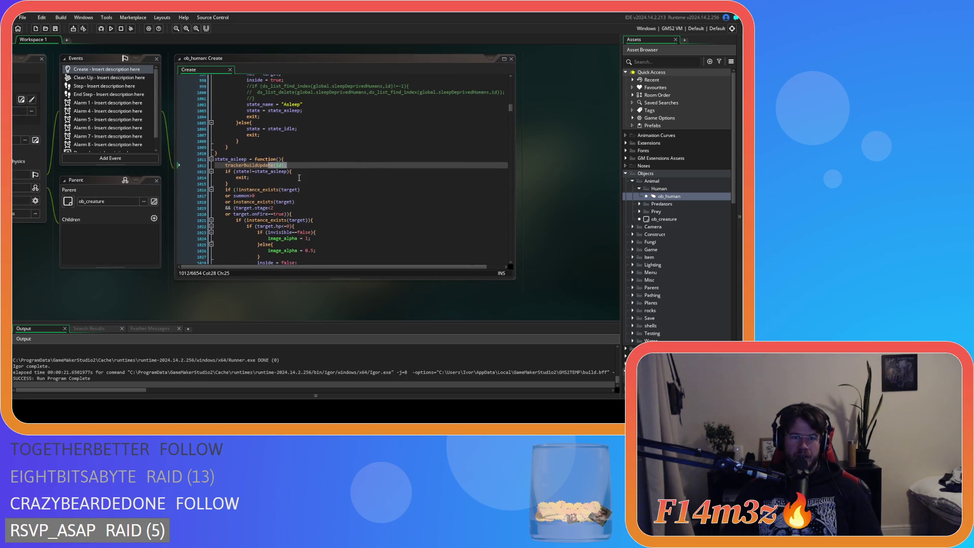
pyautogui.moveTo(29, 288); pyautogui.dragTo(223, 295)
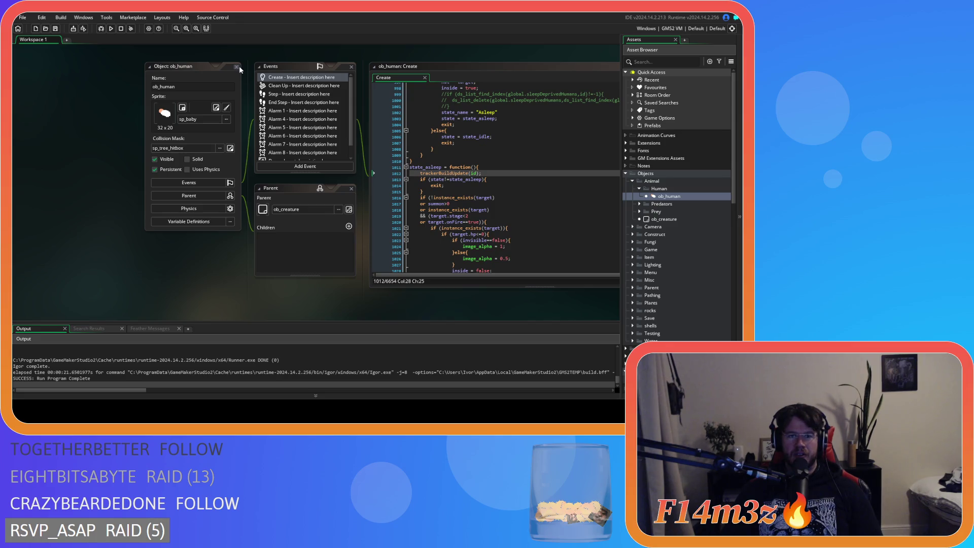
# Peek at sc_trackerBuildUpdate, close it, and save sc_repairInterupt with the corrected repair comment.
pyautogui.middleClick(458, 174)
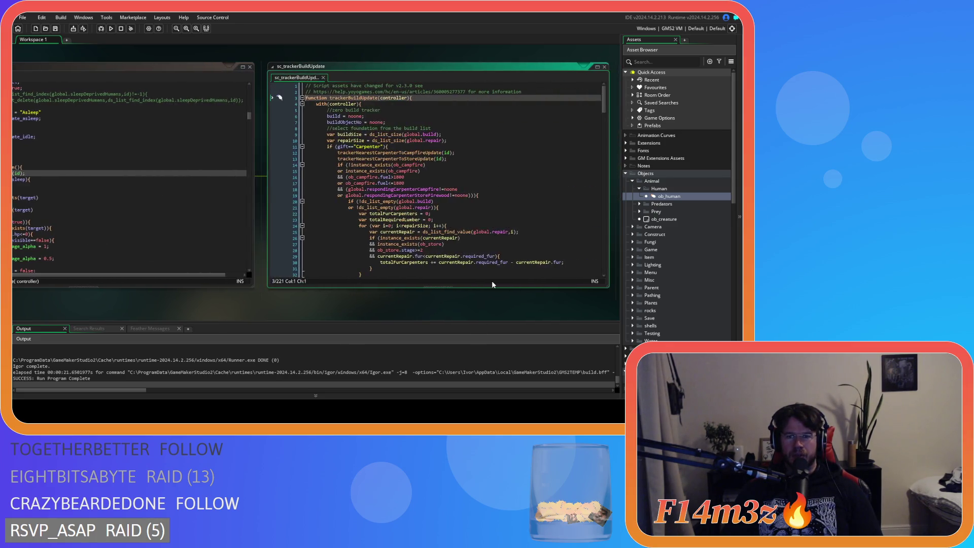
pyautogui.click(323, 77)
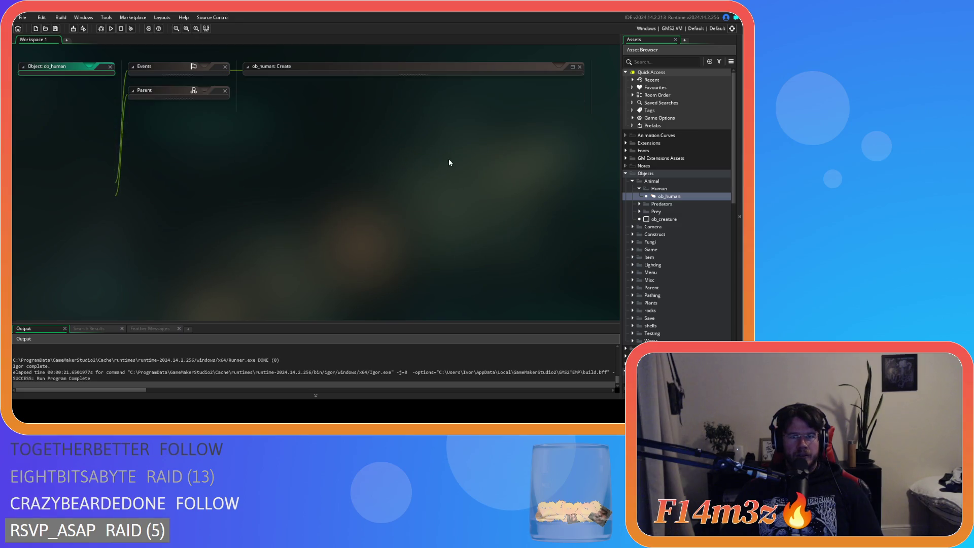
pyautogui.click(289, 134)
pyautogui.hotkey('ctrl', 's')
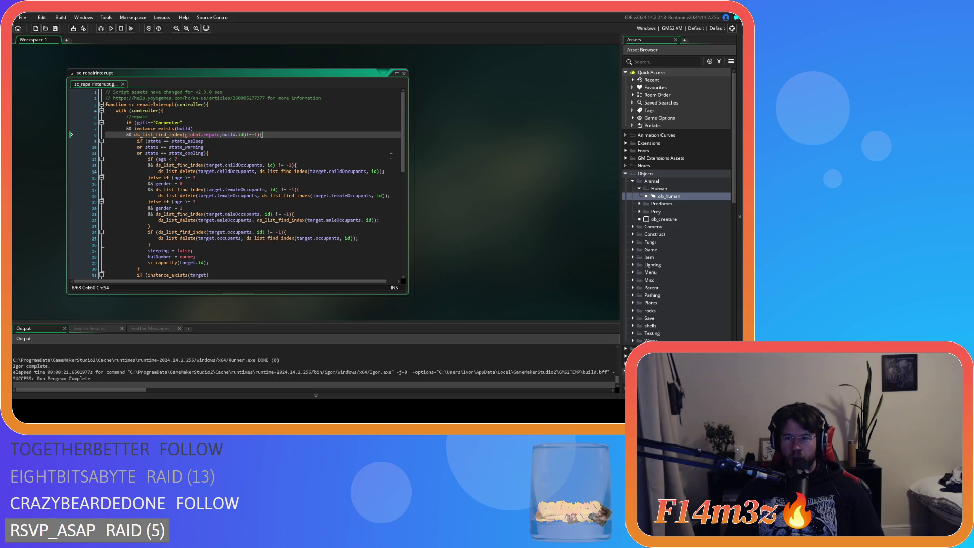
pyautogui.click(363, 164)
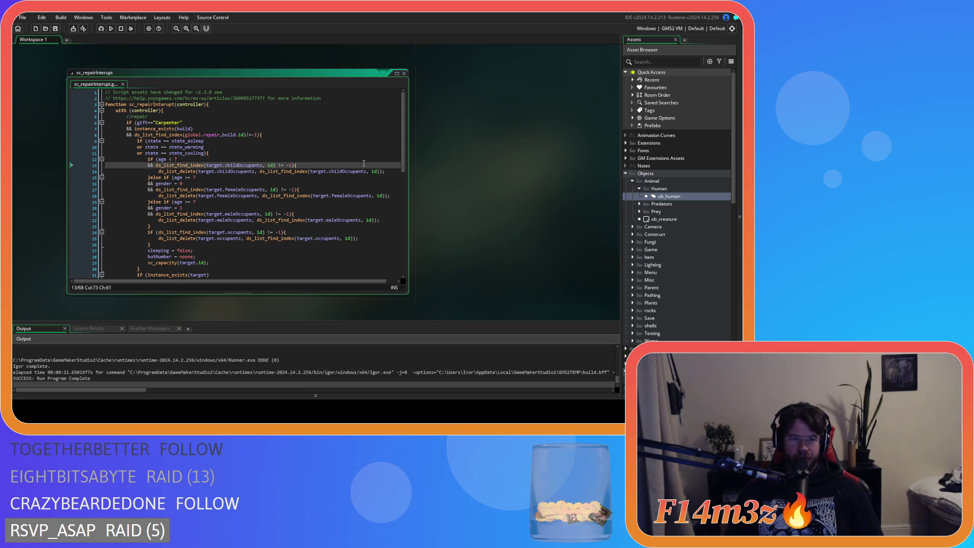
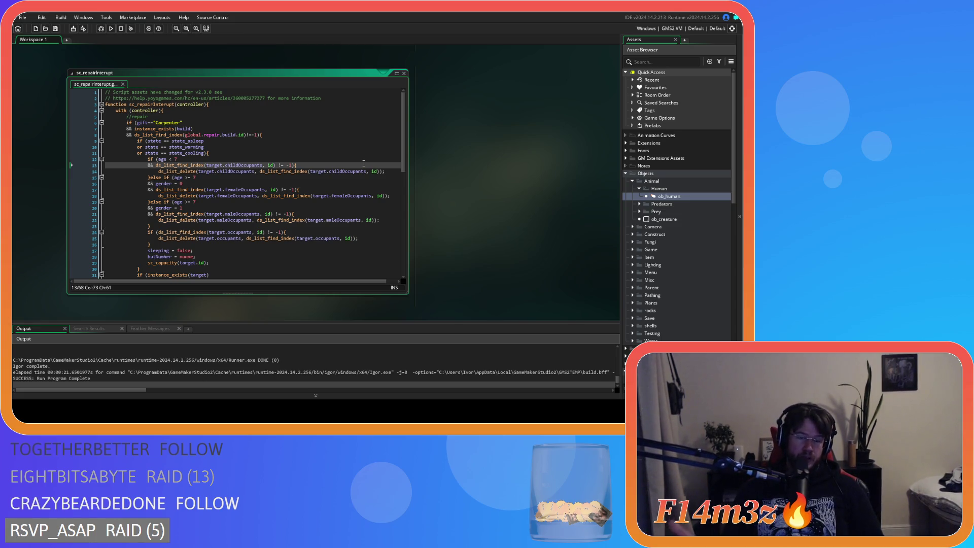
# Extend the Carpenter condition with && build.fur>=build.required_fur and begin an or clause.
pyautogui.click(253, 152)
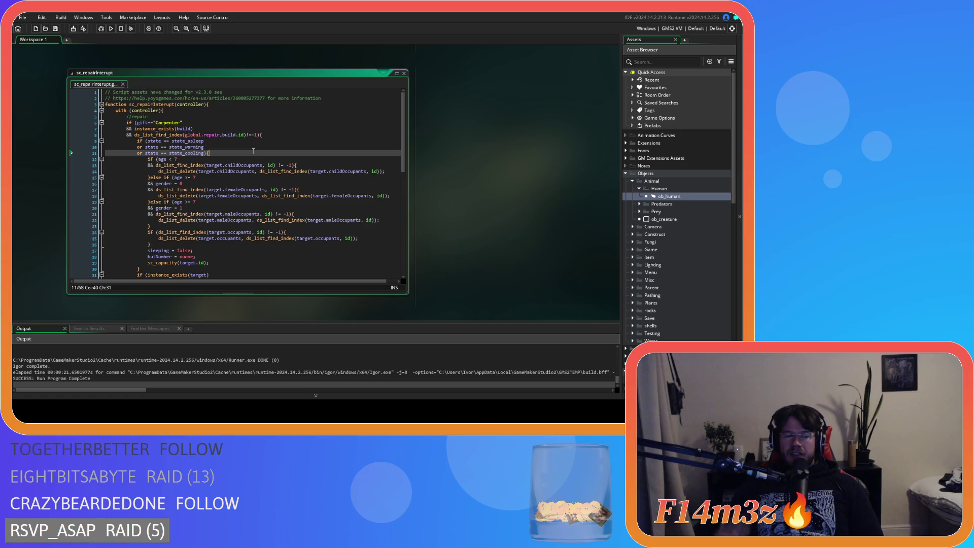
pyautogui.click(257, 135)
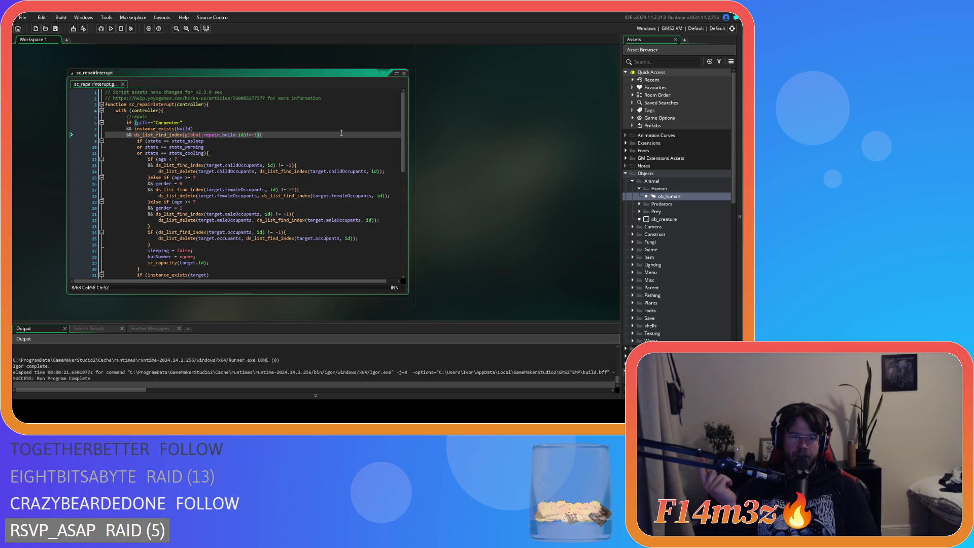
pyautogui.press('Return')
pyautogui.write('&& build')
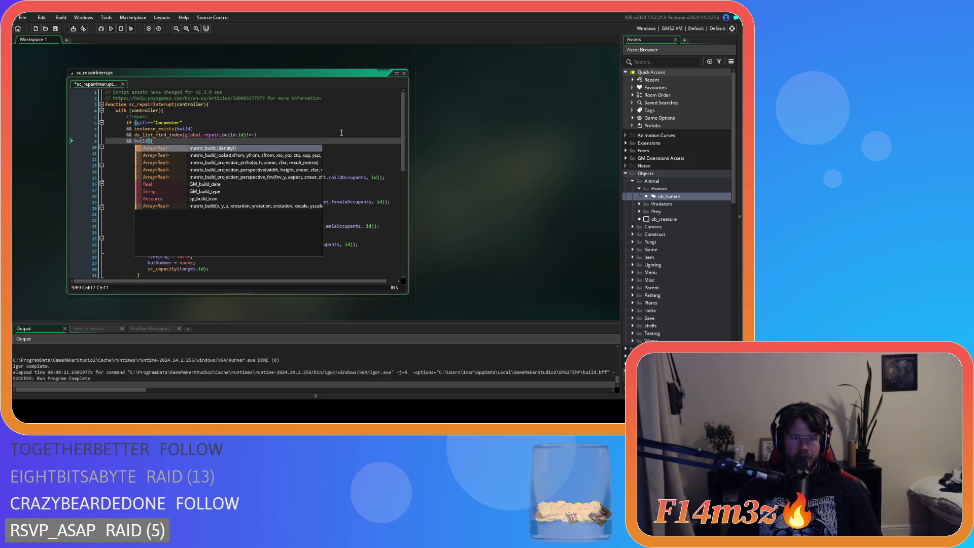
pyautogui.write('.')
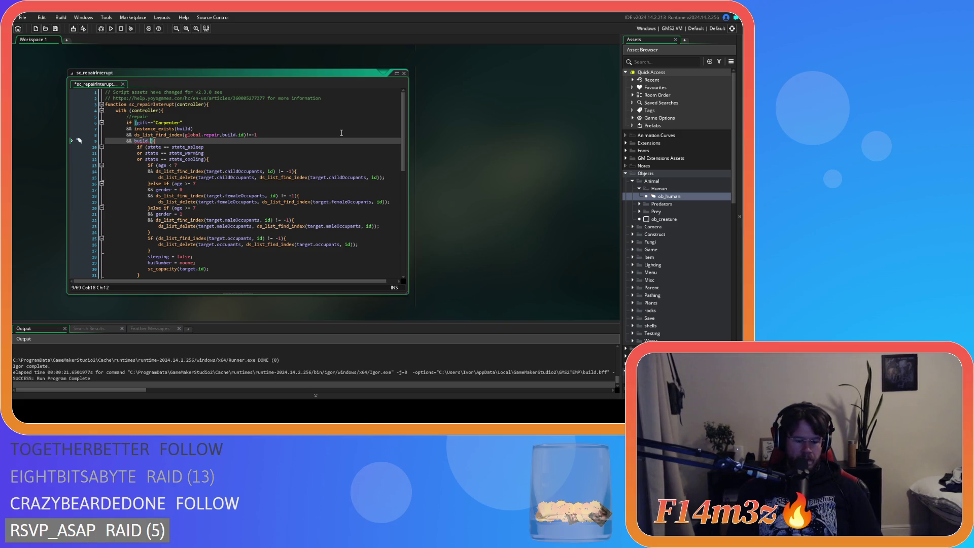
pyautogui.write('fur')
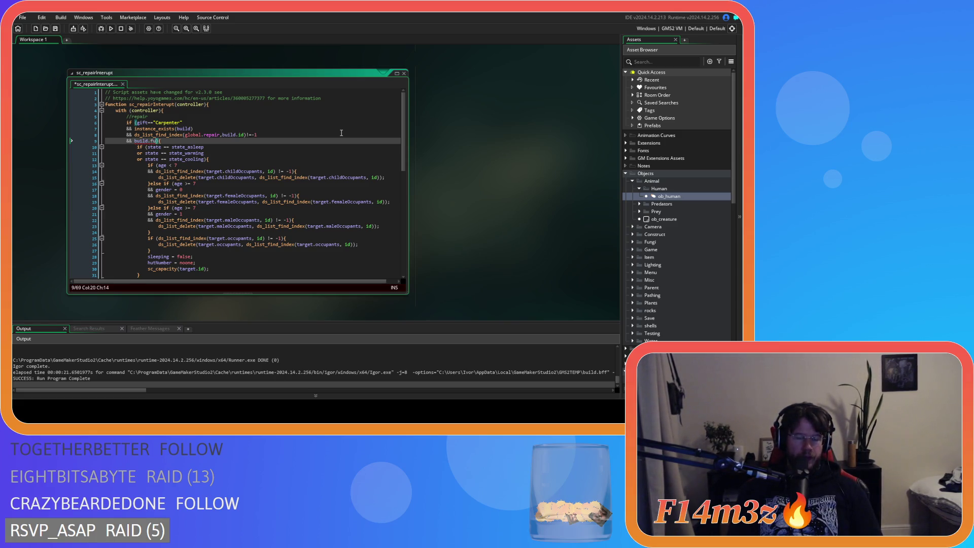
pyautogui.write('>')
pyautogui.write('=')
pyautogui.write('build.requir')
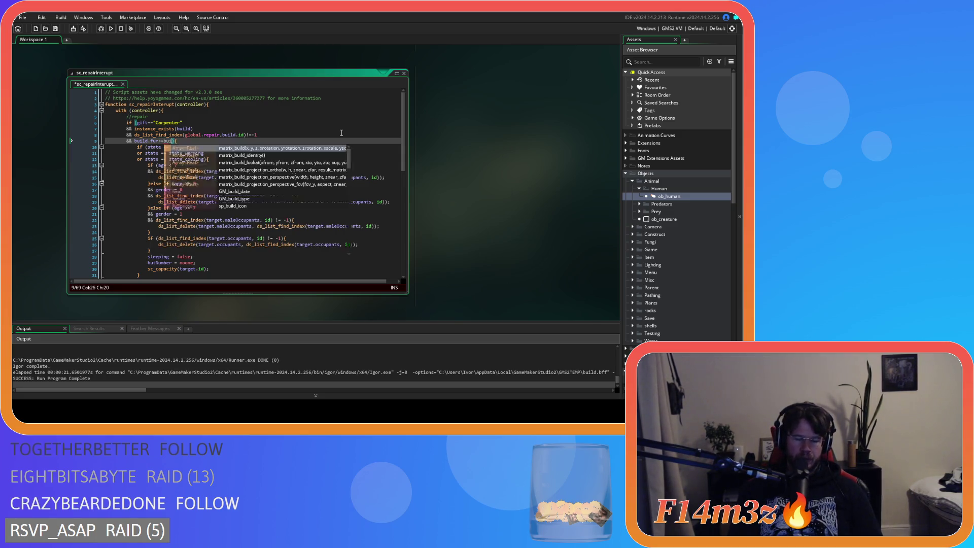
pyautogui.write('ed_f')
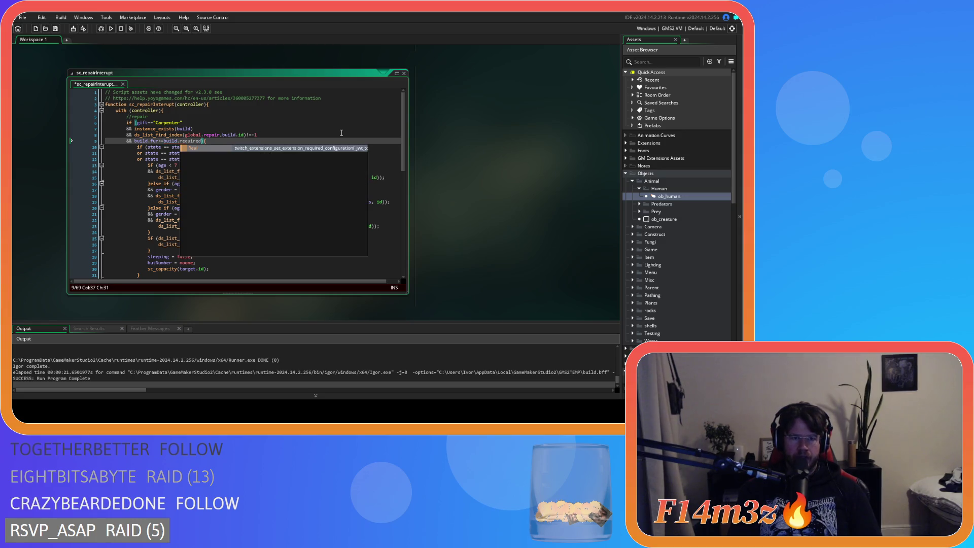
pyautogui.write('ur')
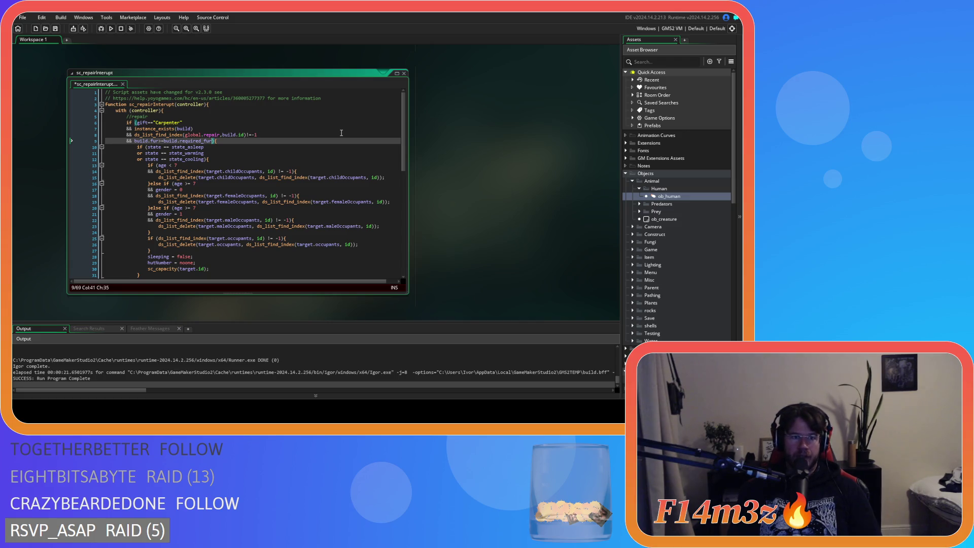
pyautogui.write('(')
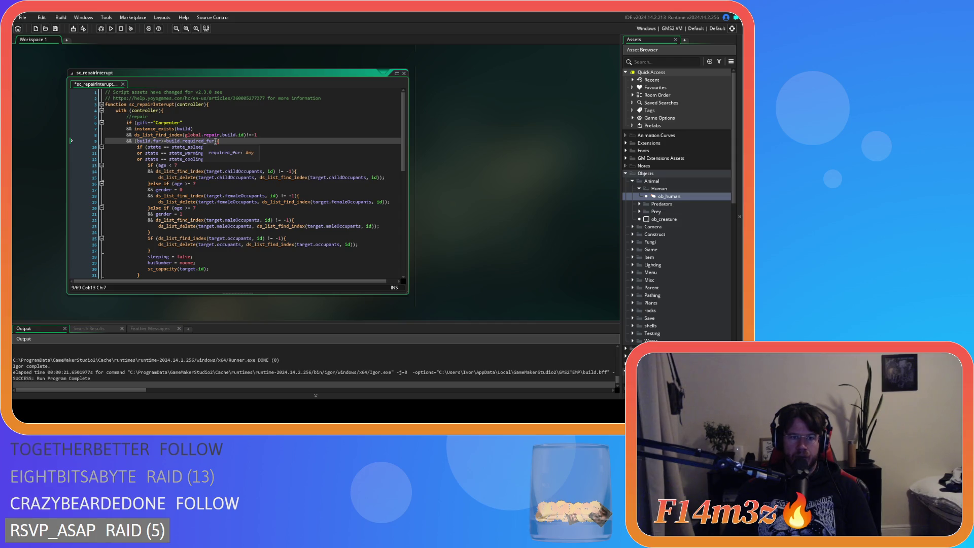
pyautogui.click(215, 141)
pyautogui.press('Return')
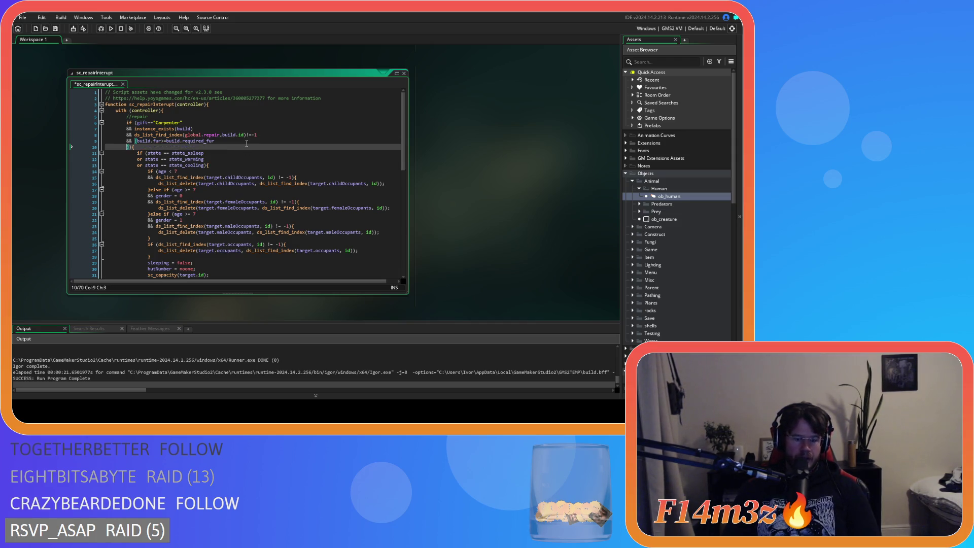
pyautogui.write('or')
# Paste the fur comparison into the or clause as build.fur<build.required_fur.
pyautogui.click(180, 142)
pyautogui.click(135, 147)
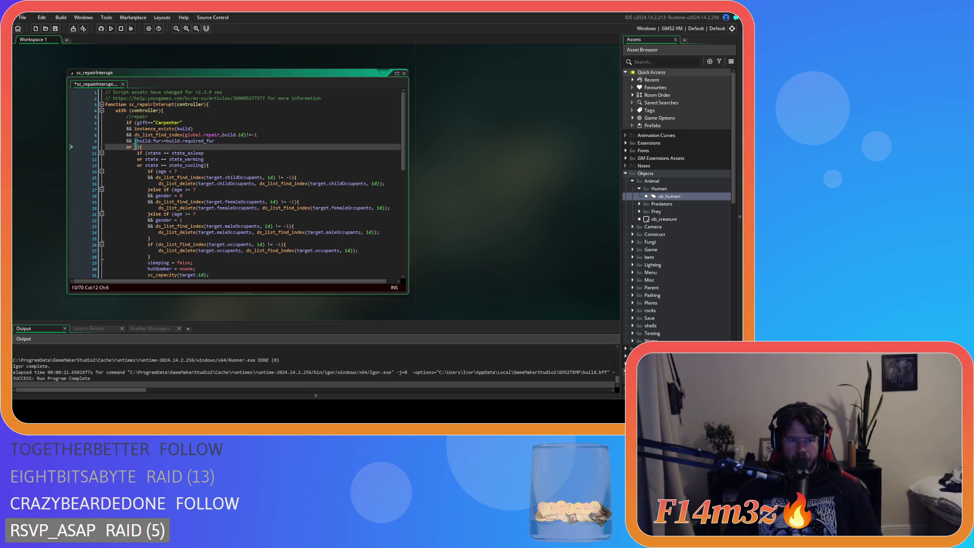
pyautogui.write('build.fur>=build.required_fur')
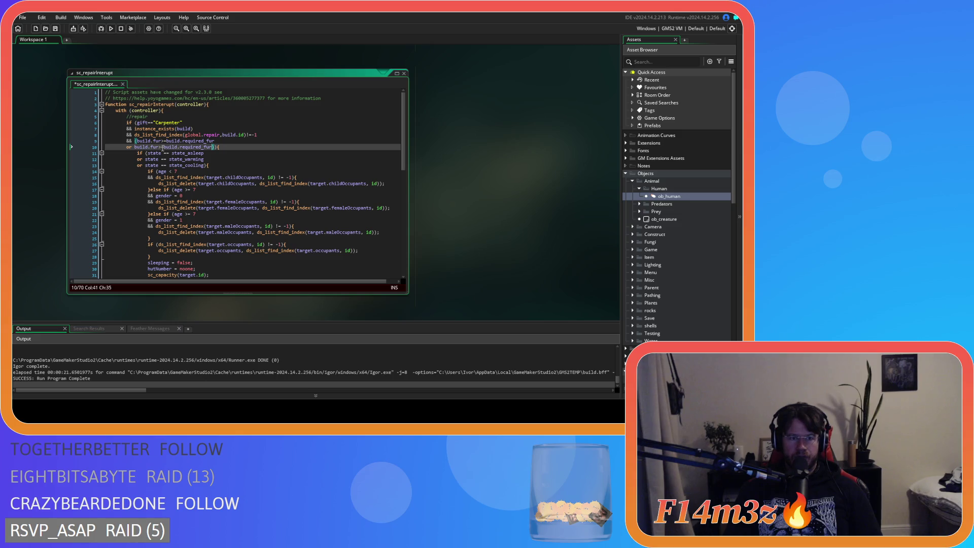
pyautogui.doubleClick(161, 148)
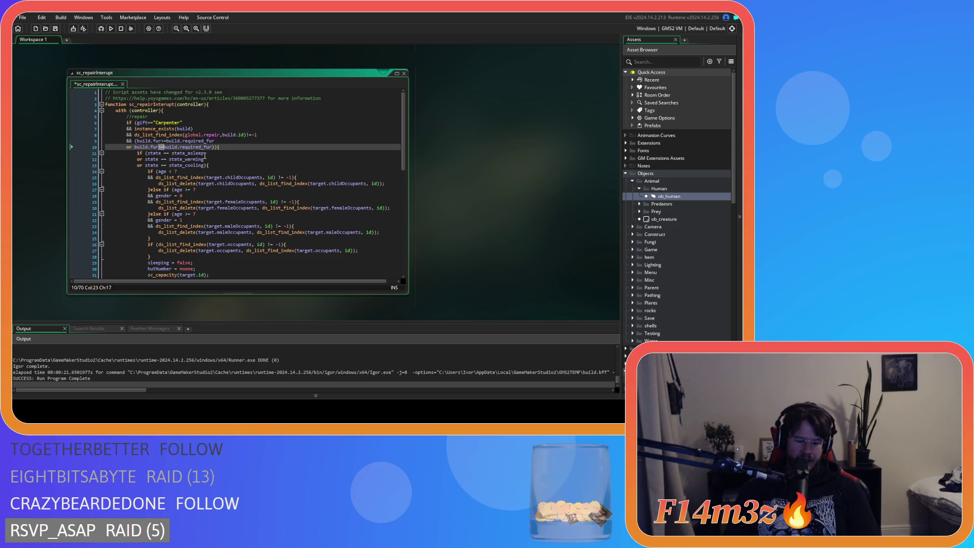
pyautogui.write('<')
pyautogui.click(209, 147)
pyautogui.press('Return')
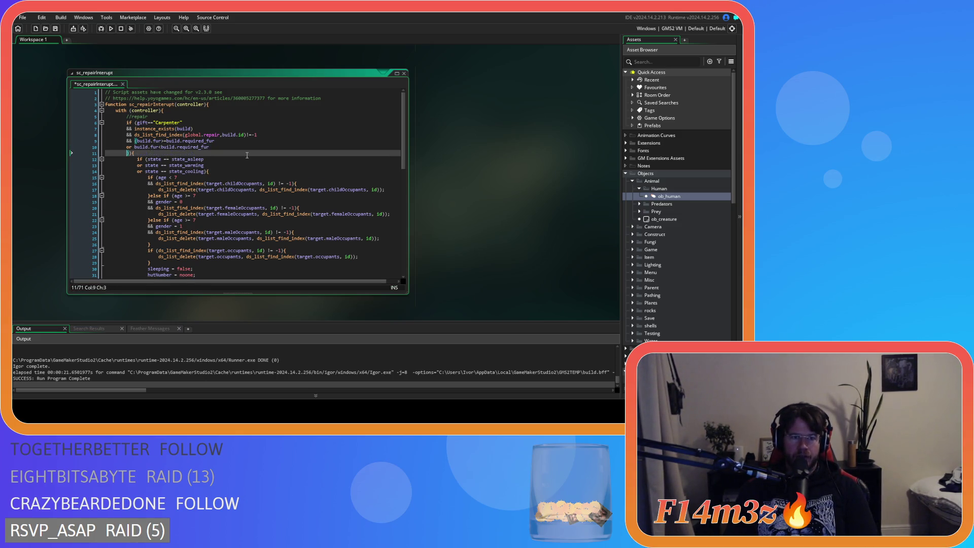
# Add && global.respondingCarpenterStoreFur==noone to the or clause and save the script.
pyautogui.write('&& ')
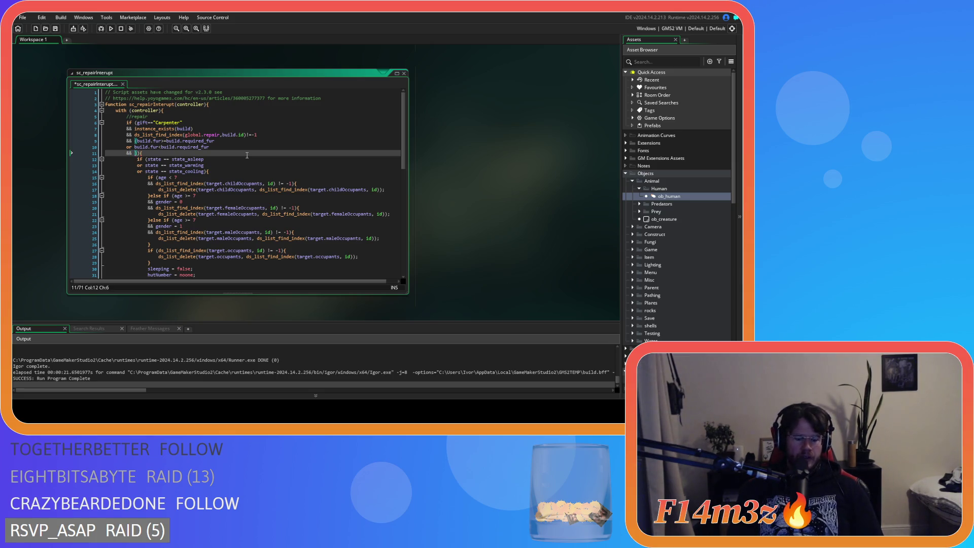
pyautogui.write('global.')
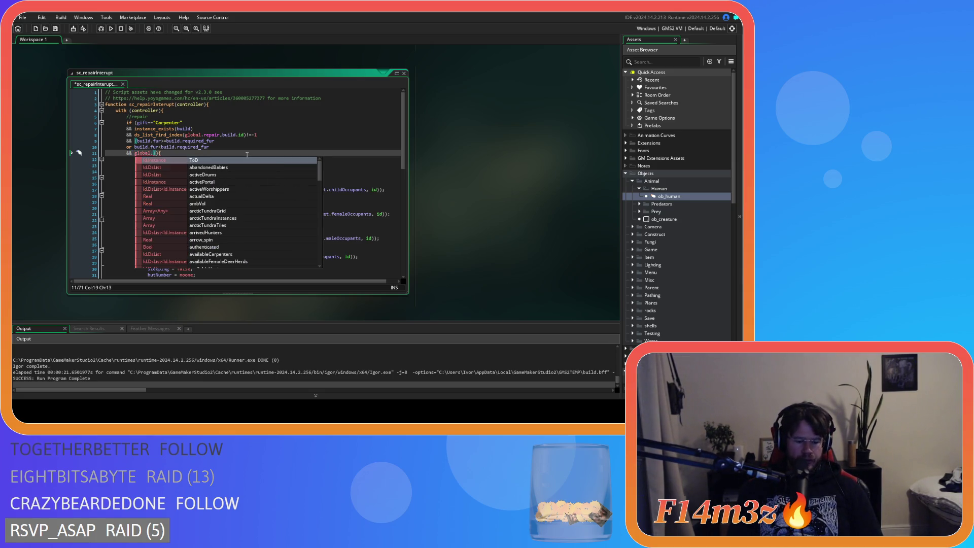
pyautogui.write('respond')
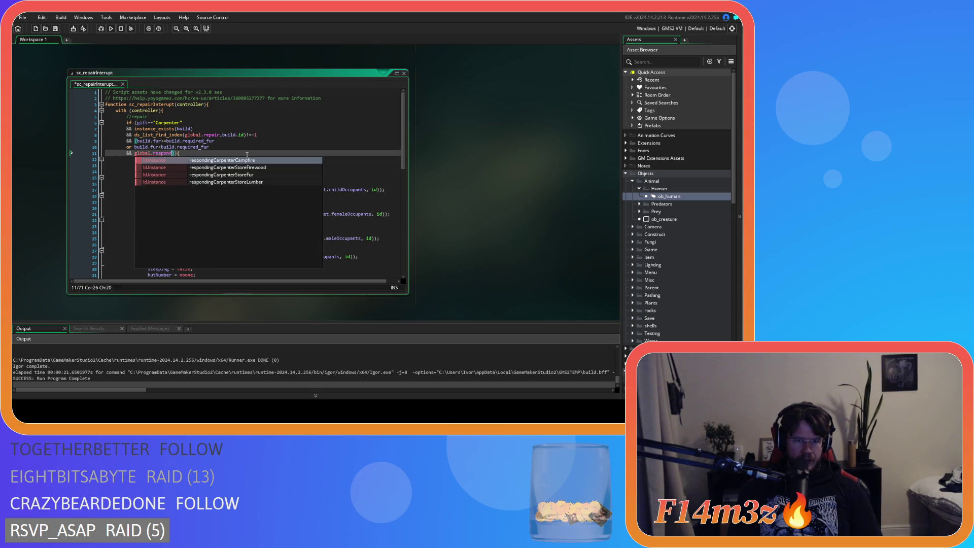
pyautogui.press('Down')
pyautogui.press('Down')
pyautogui.press('Down')
pyautogui.press('Up')
pyautogui.press('Return')
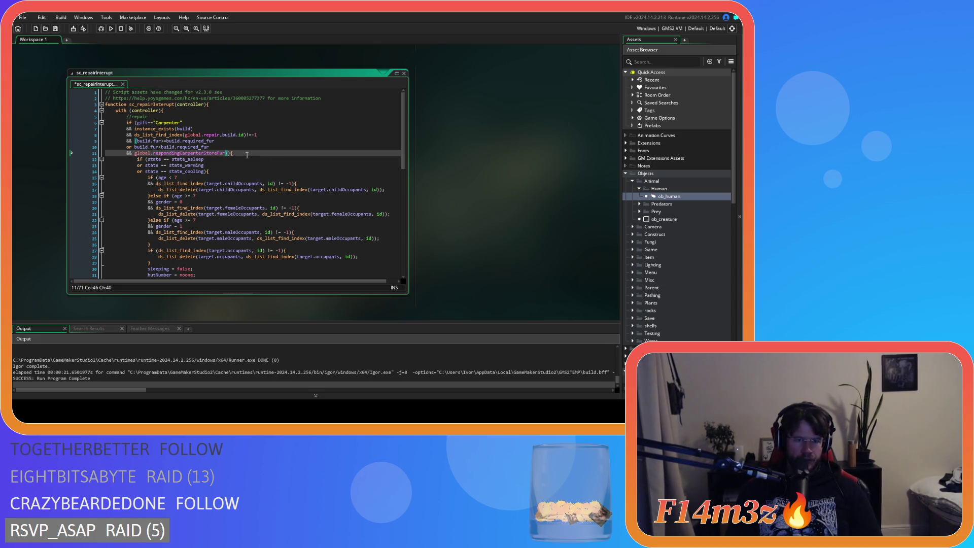
pyautogui.write('==noone')
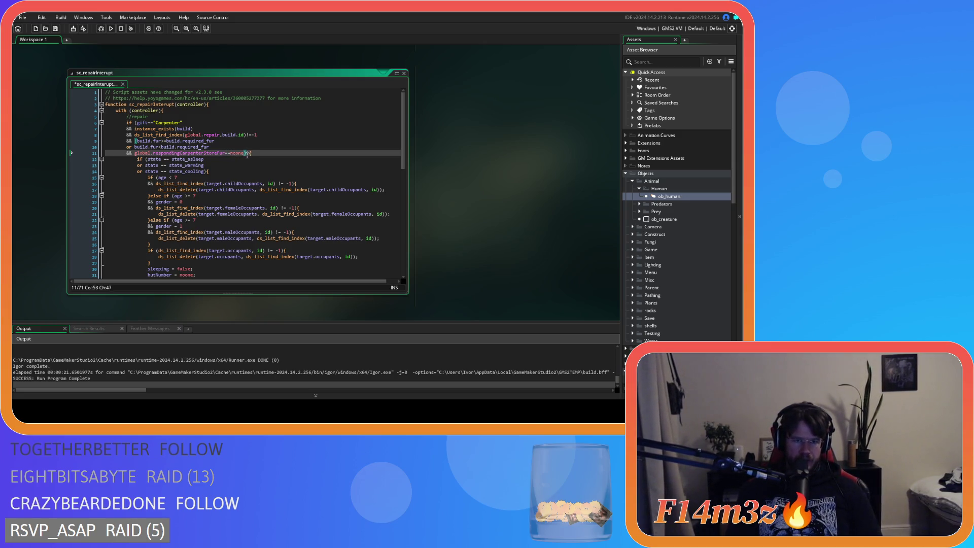
pyautogui.hotkey('ctrl', 's')
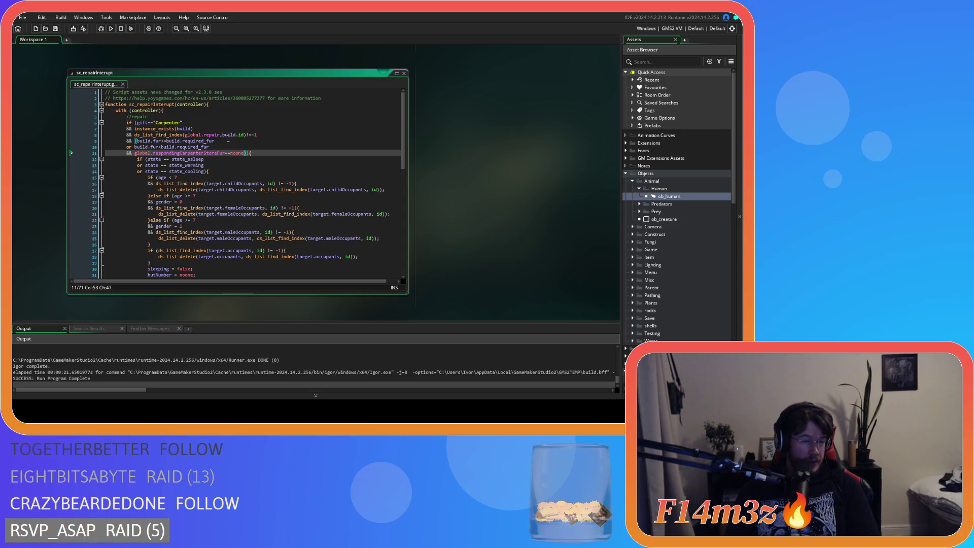
# Add && ds_list_empty(global.availableCarpenters) as a new line in the Carpenter condition.
pyautogui.moveTo(218, 148)
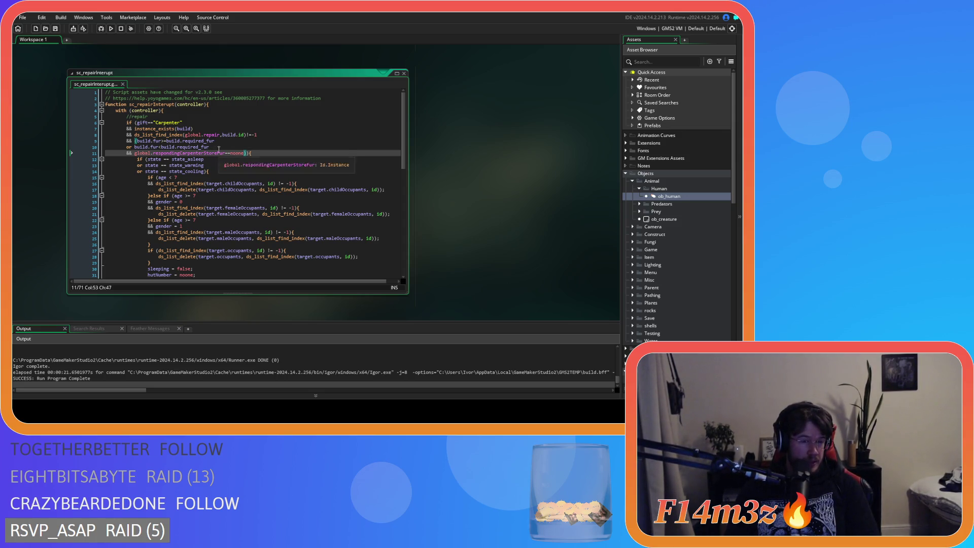
pyautogui.click(241, 147)
pyautogui.click(237, 141)
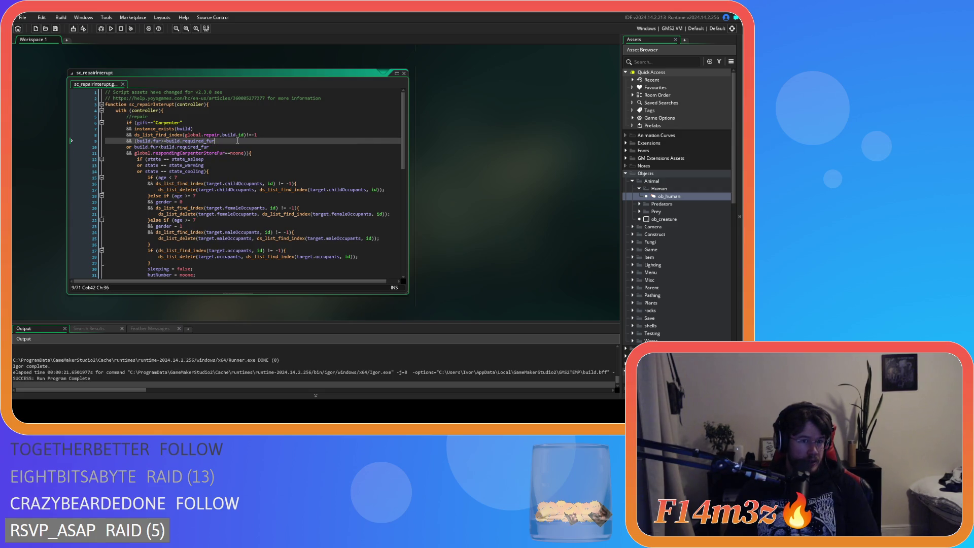
pyautogui.click(228, 147)
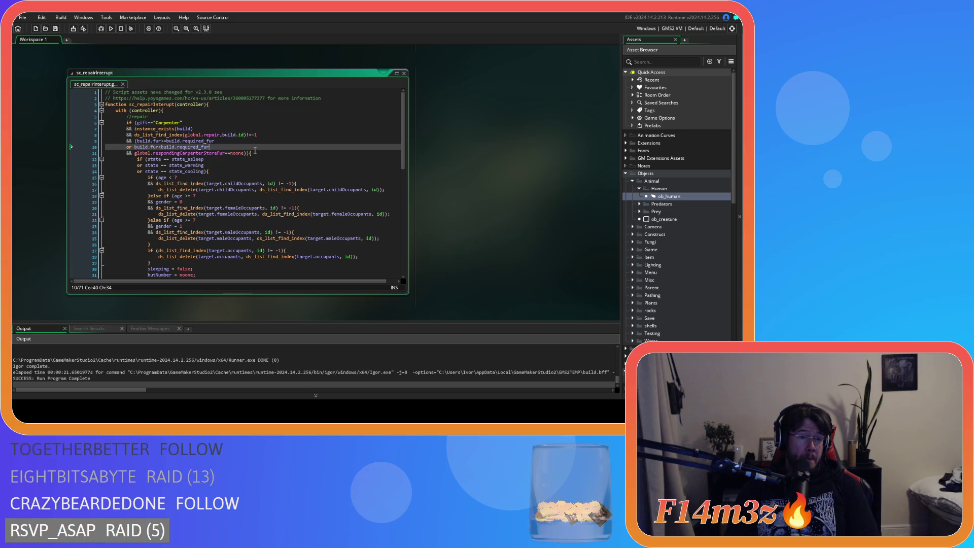
pyautogui.press('Return')
pyautogui.write('&& ds_list_empty(global.availableCarpenters')
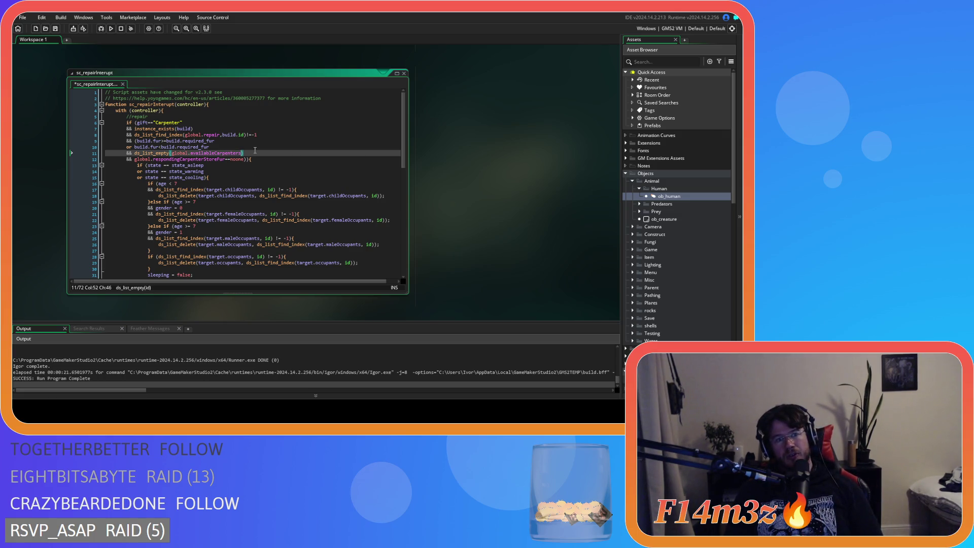
# Scroll over the sc_repairInterupt code to review it and focus the Asset Browser.
pyautogui.scroll(-10, 255, 150)
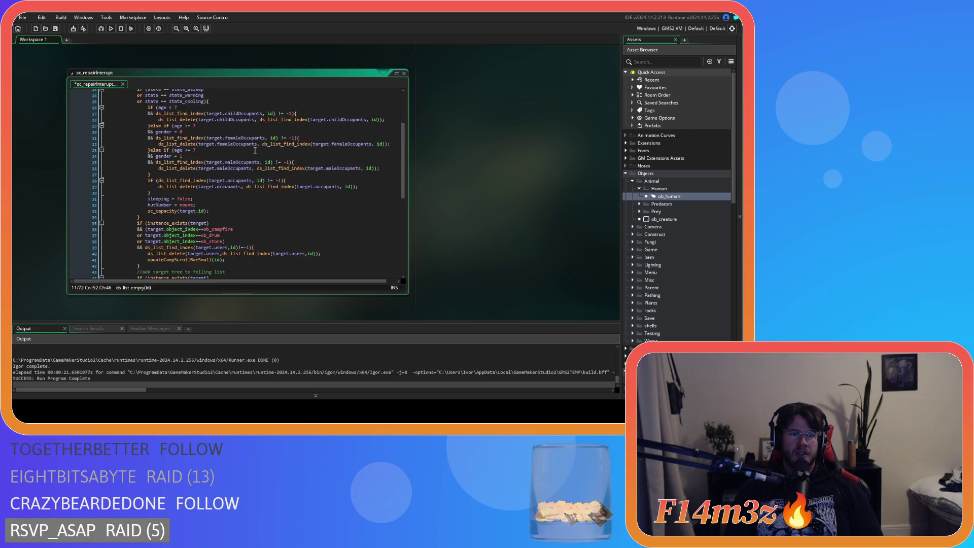
pyautogui.scroll(10, 255, 150)
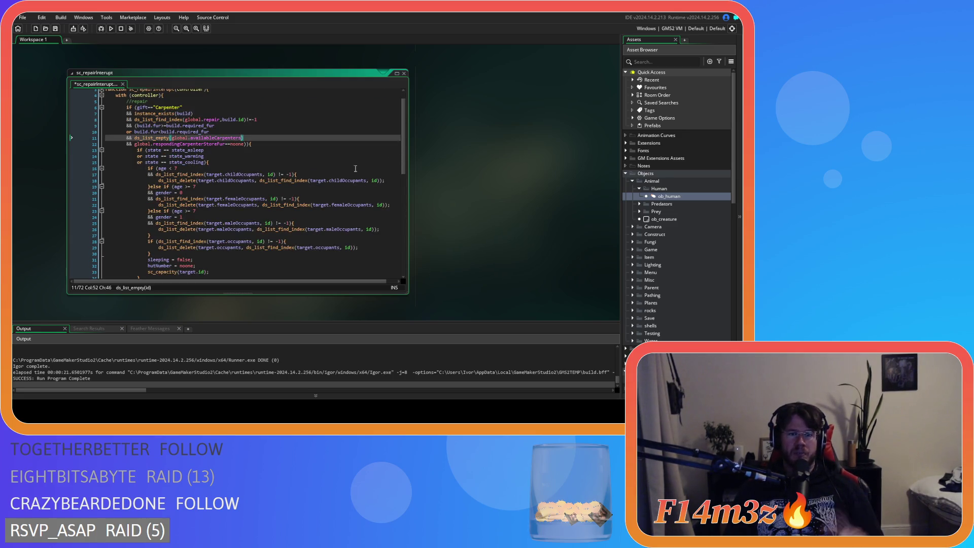
pyautogui.click(656, 199)
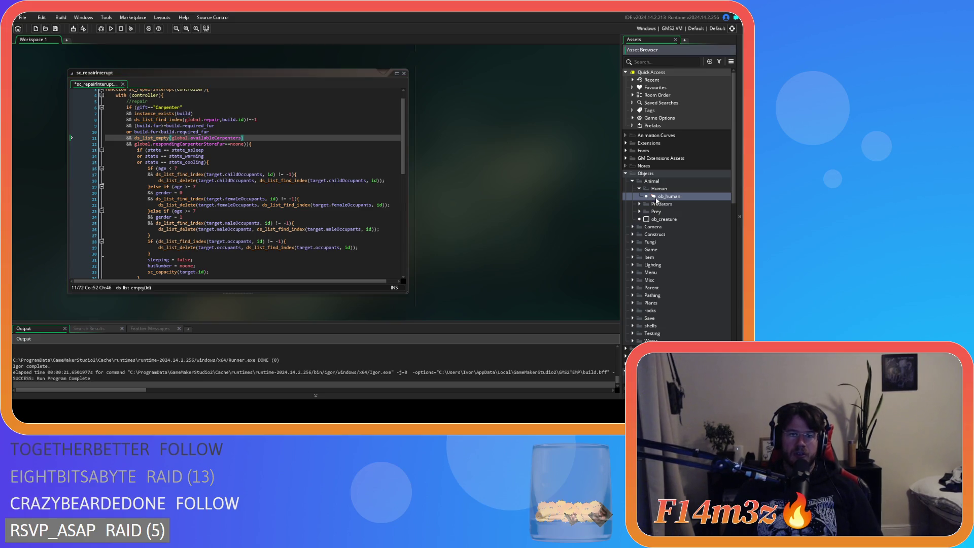
# Close the ob_human object editor and bring Scripts > Conditions into view in the Asset Browser.
pyautogui.doubleClick(657, 198)
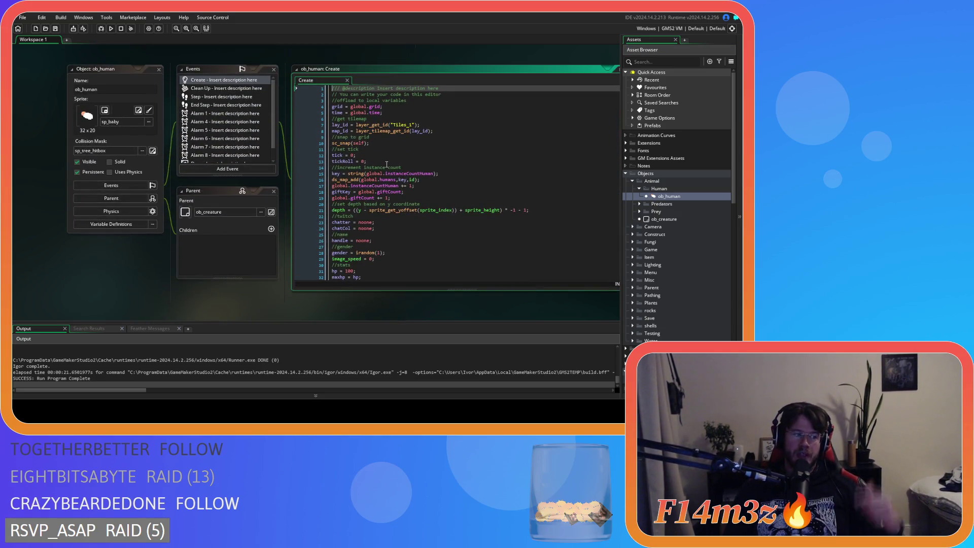
pyautogui.scroll(-4, 443, 192)
pyautogui.scroll(-20, 444, 192)
pyautogui.click(159, 70)
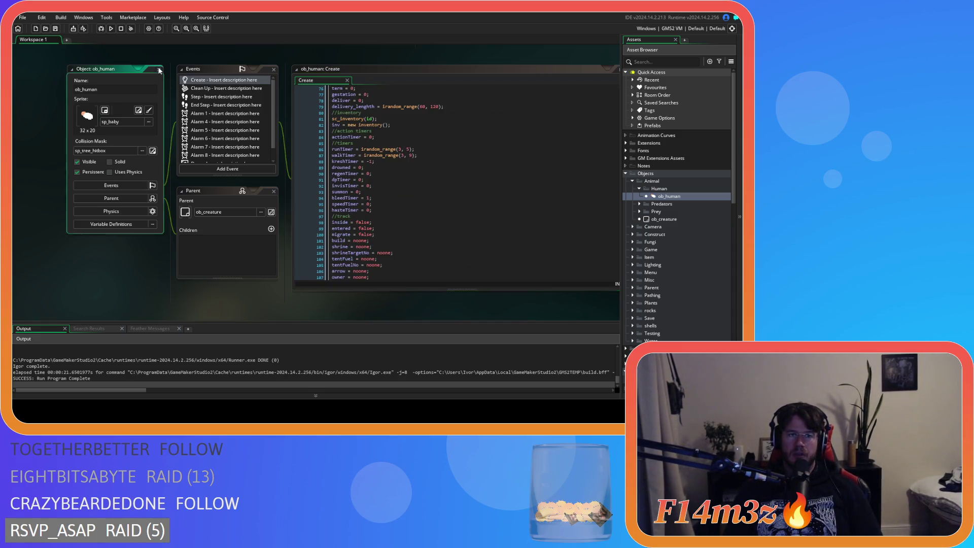
pyautogui.click(159, 70)
pyautogui.scroll(-7, 693, 253)
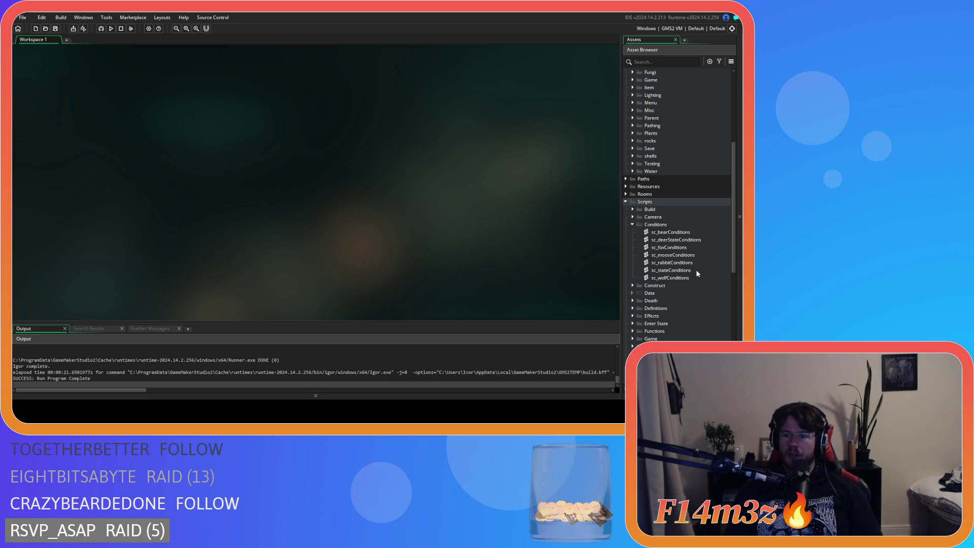
# Copy lines 8–16 of sc_stateConditions that add Carpenters to global.availableCarpenters, then close it.
pyautogui.doubleClick(697, 270)
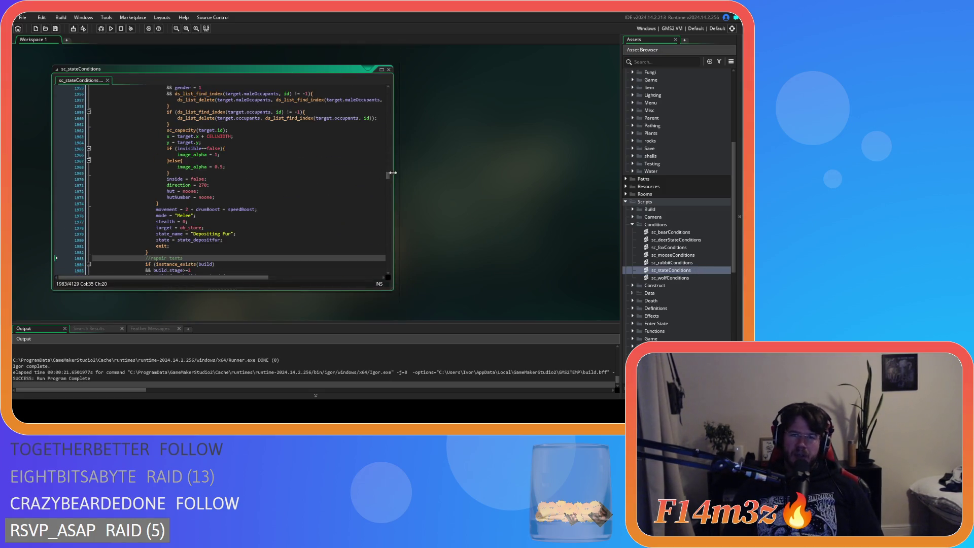
pyautogui.scroll(20, 151, 137)
pyautogui.moveTo(140, 165); pyautogui.dragTo(135, 116)
pyautogui.hotkey('ctrl', 'c')
pyautogui.rightClick(151, 137)
pyautogui.press('Escape')
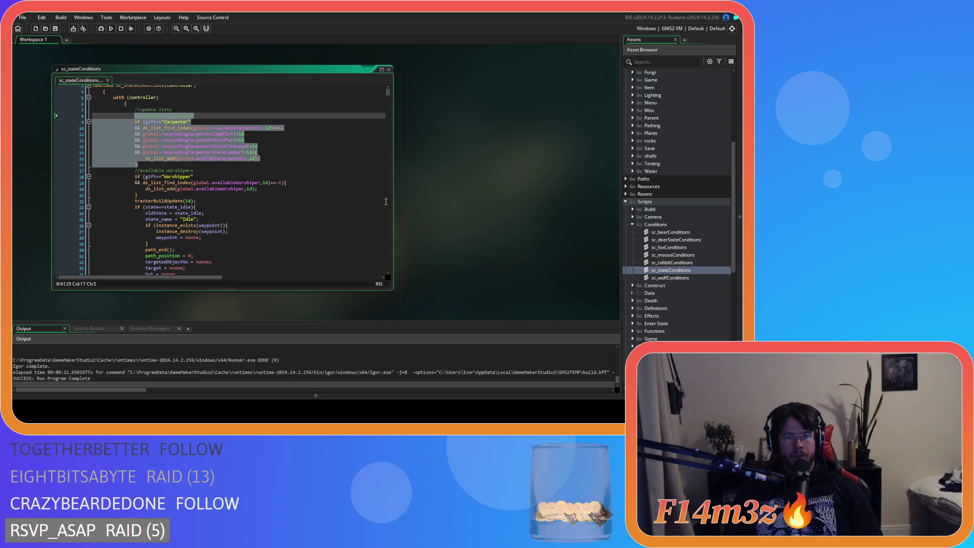
pyautogui.hotkey('ctrl', 'w')
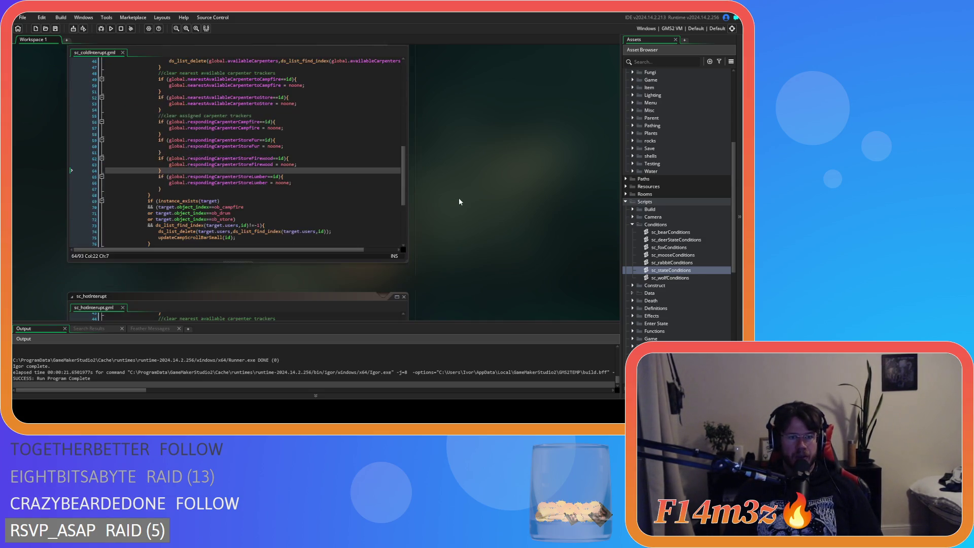
# Reopen sc_repairInterupt from Scripts > Interupts with the caret at the end of line 12.
pyautogui.scroll(6, 662, 246)
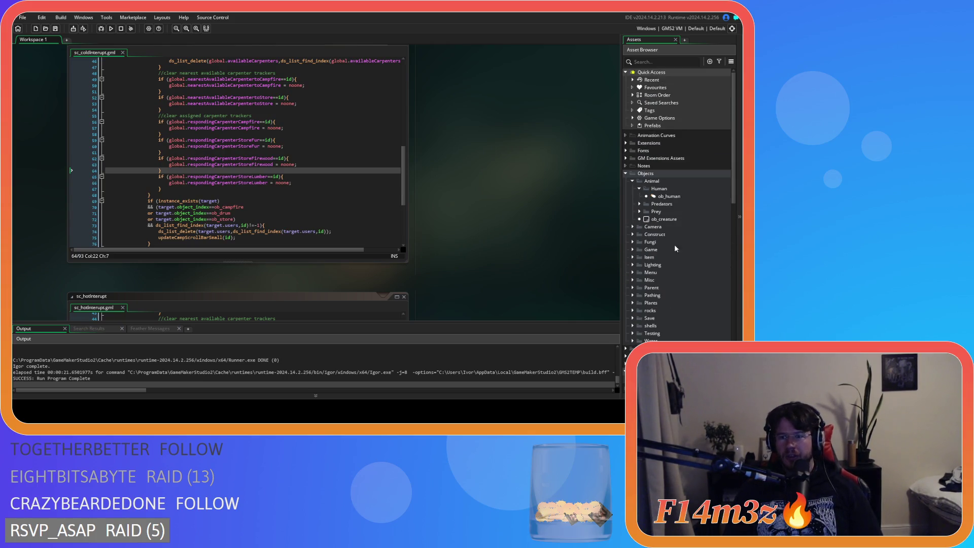
pyautogui.scroll(-10, 675, 245)
pyautogui.scroll(-3, 662, 246)
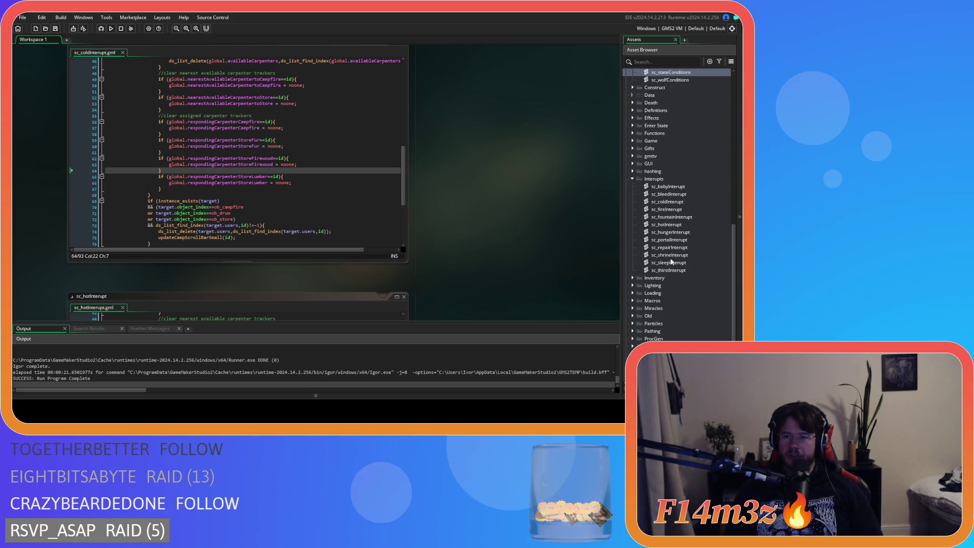
pyautogui.doubleClick(688, 247)
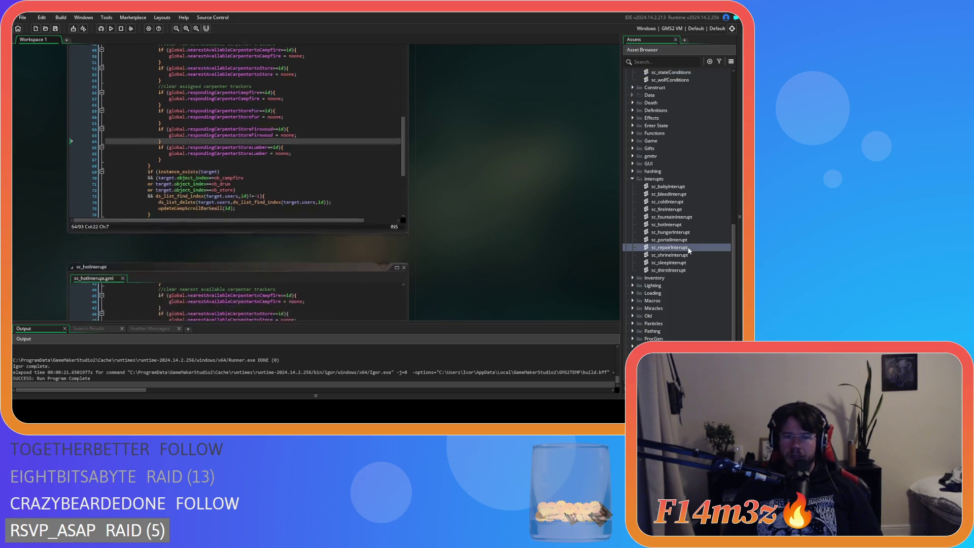
pyautogui.click(264, 140)
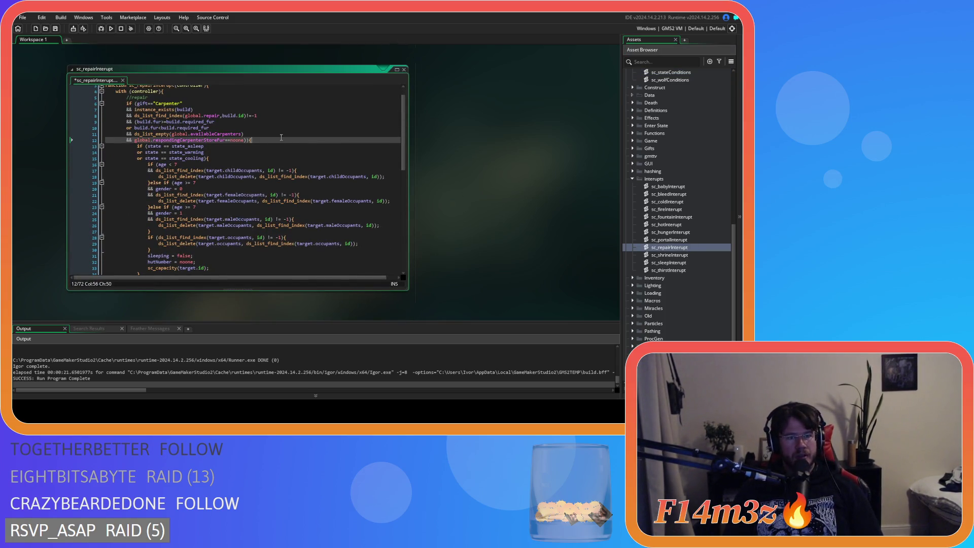
# Paste the copied available-carpenters block after line 12 and unindent it one level.
pyautogui.scroll(-3, 281, 137)
pyautogui.scroll(-10, 281, 137)
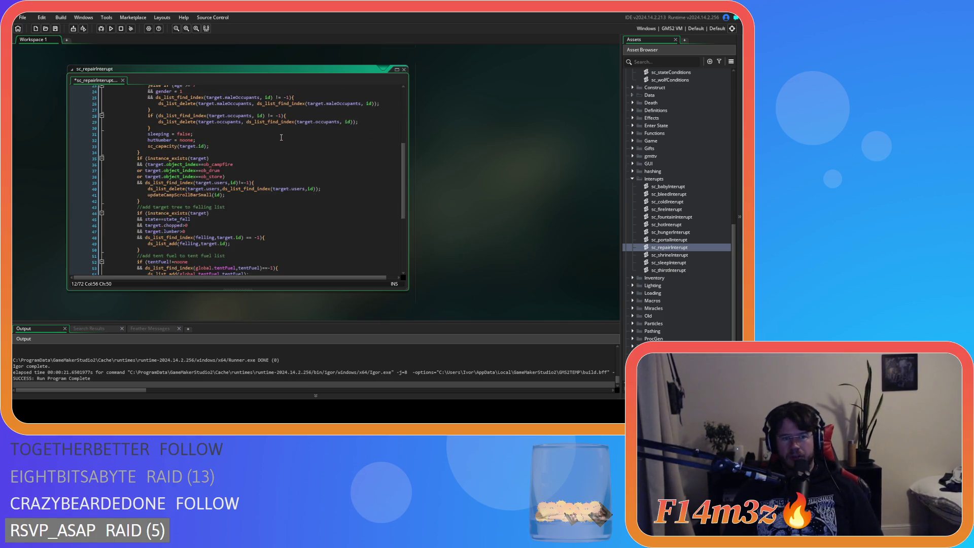
pyautogui.scroll(15, 281, 138)
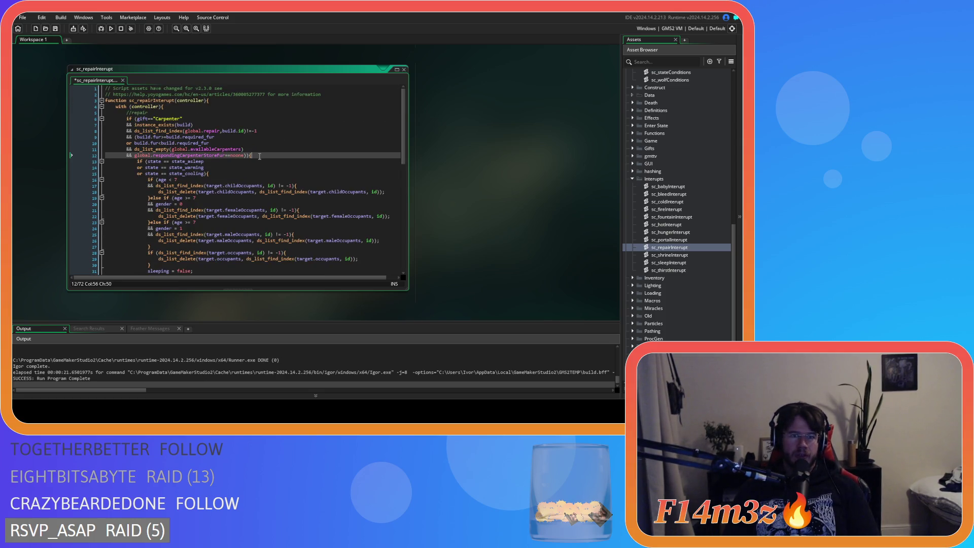
pyautogui.press('Return')
pyautogui.hotkey('ctrl', 'v')
pyautogui.moveTo(155, 210); pyautogui.dragTo(80, 165)
pyautogui.hotkey('shift', 'Tab')
pyautogui.click(222, 198)
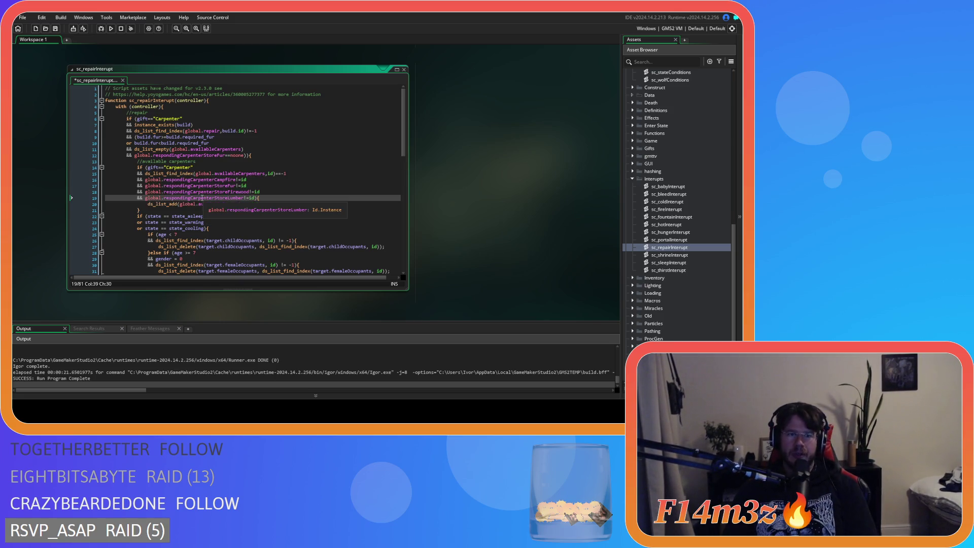
# Remove the pasted responding-carpenter and gift=="Carpenter" checks, then save the script.
pyautogui.click(168, 207)
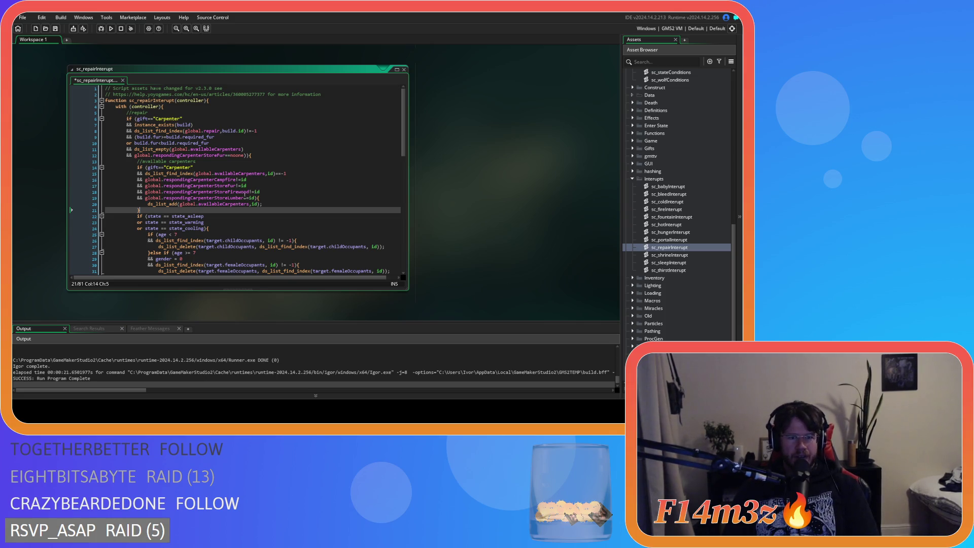
pyautogui.moveTo(255, 198); pyautogui.dragTo(91, 180)
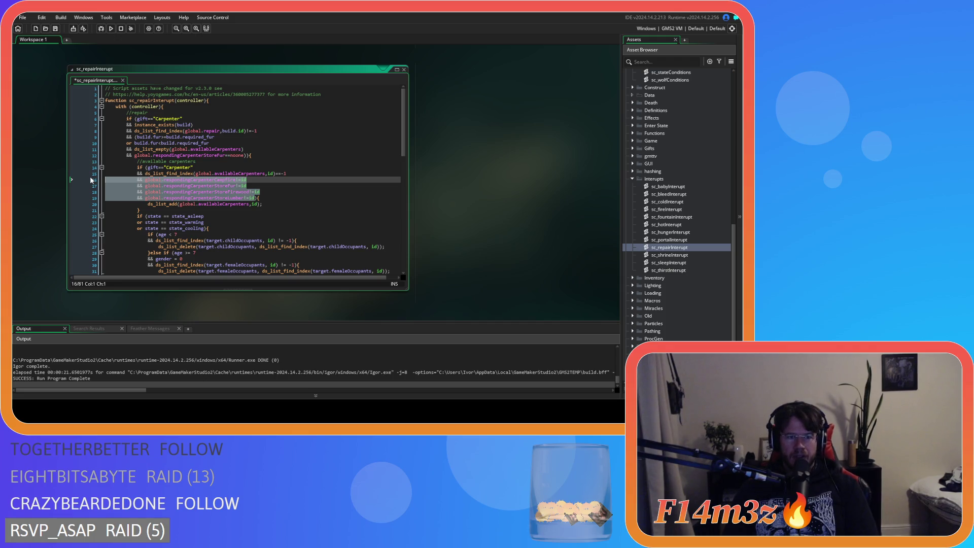
pyautogui.press('BackSpace')
pyautogui.press('BackSpace')
pyautogui.moveTo(147, 167); pyautogui.dragTo(145, 174)
pyautogui.press('Delete')
pyautogui.click(263, 176)
pyautogui.hotkey('ctrl', 's')
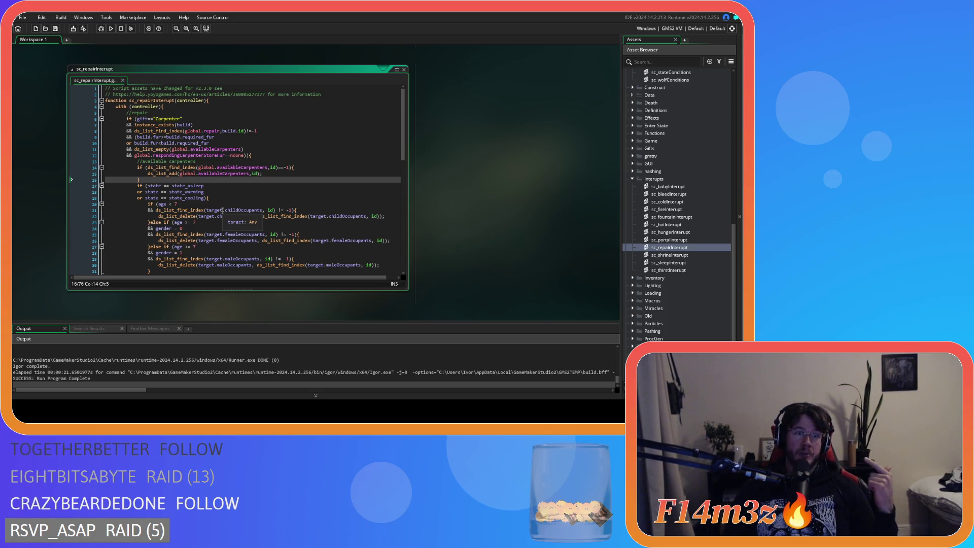
pyautogui.click(172, 144)
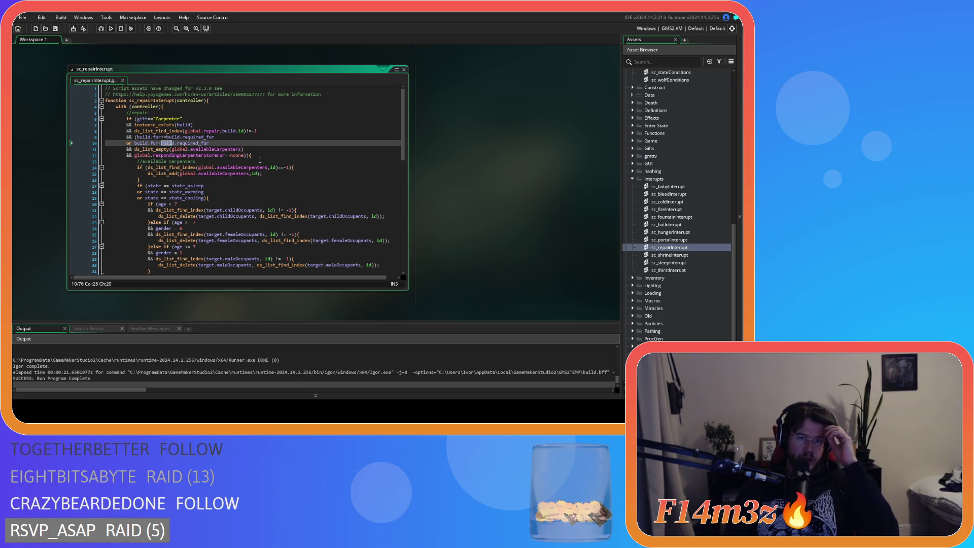
pyautogui.click(158, 149)
pyautogui.moveTo(158, 149); pyautogui.dragTo(249, 152)
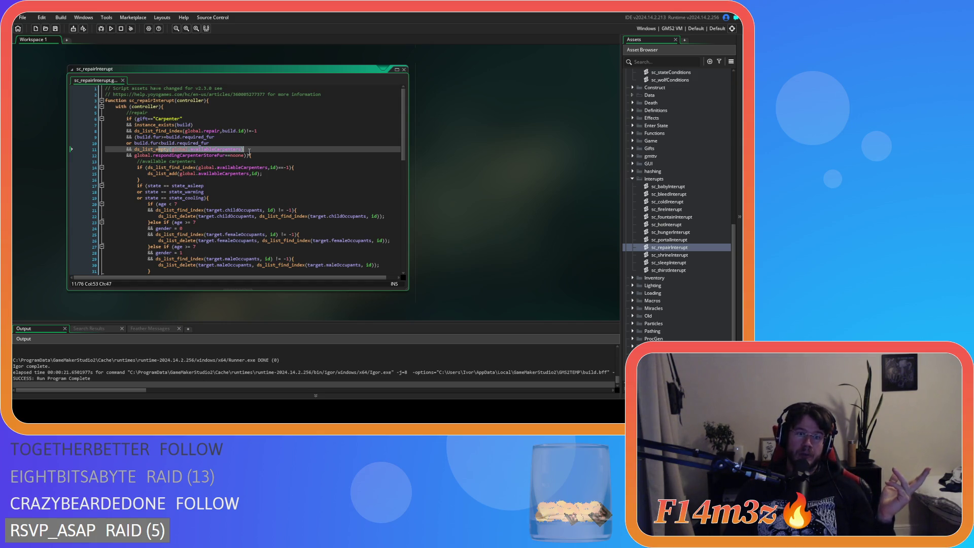
pyautogui.click(276, 155)
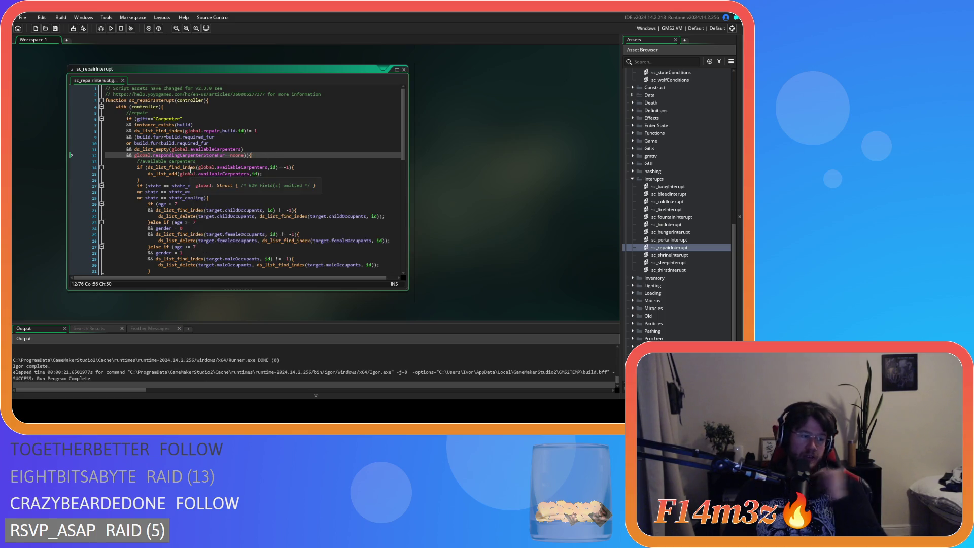
pyautogui.moveTo(190, 168)
pyautogui.moveTo(172, 155); pyautogui.dragTo(225, 158)
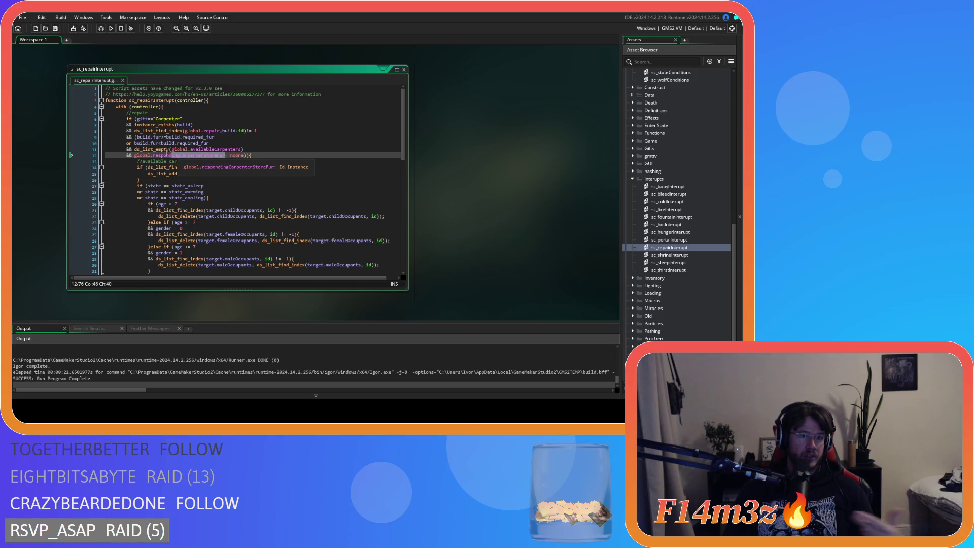
pyautogui.moveTo(146, 143); pyautogui.dragTo(244, 149)
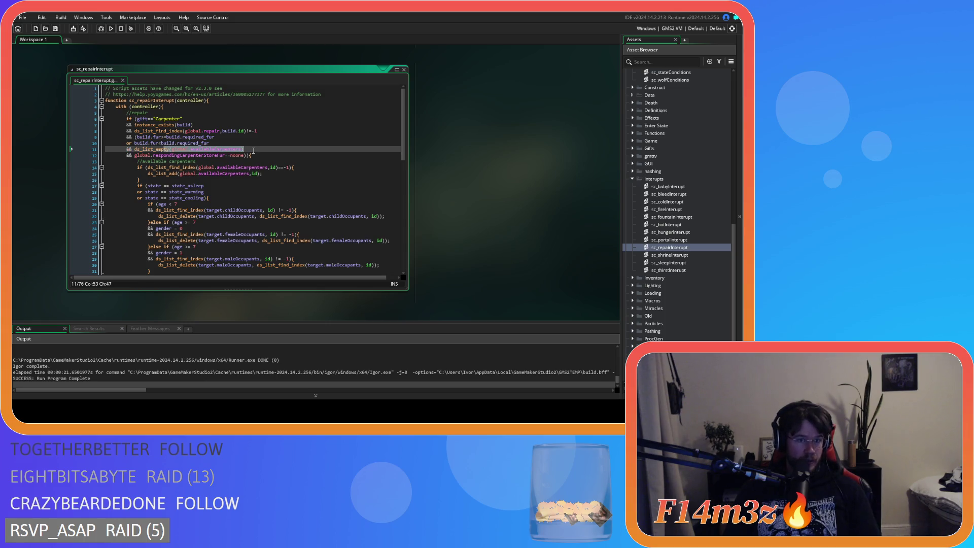
pyautogui.moveTo(236, 155); pyautogui.dragTo(194, 157)
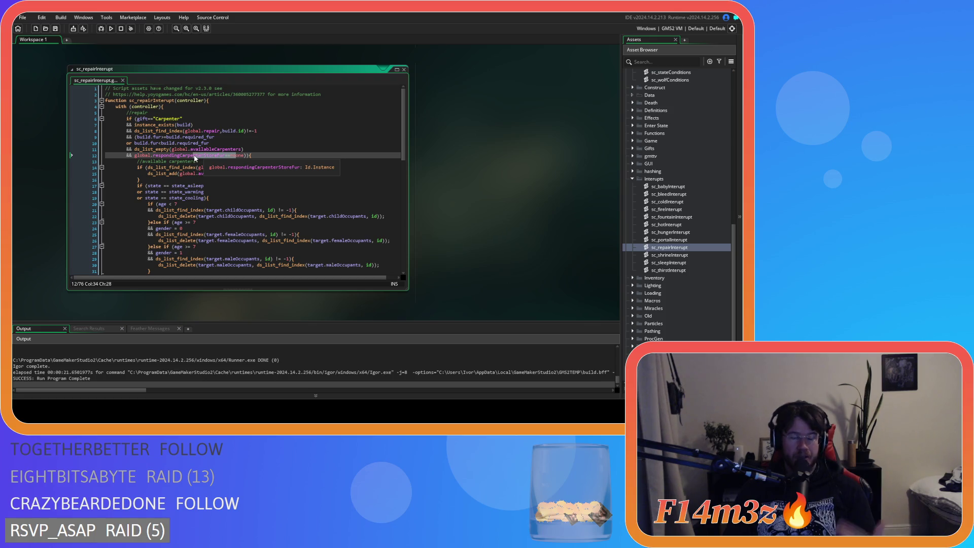
pyautogui.click(208, 162)
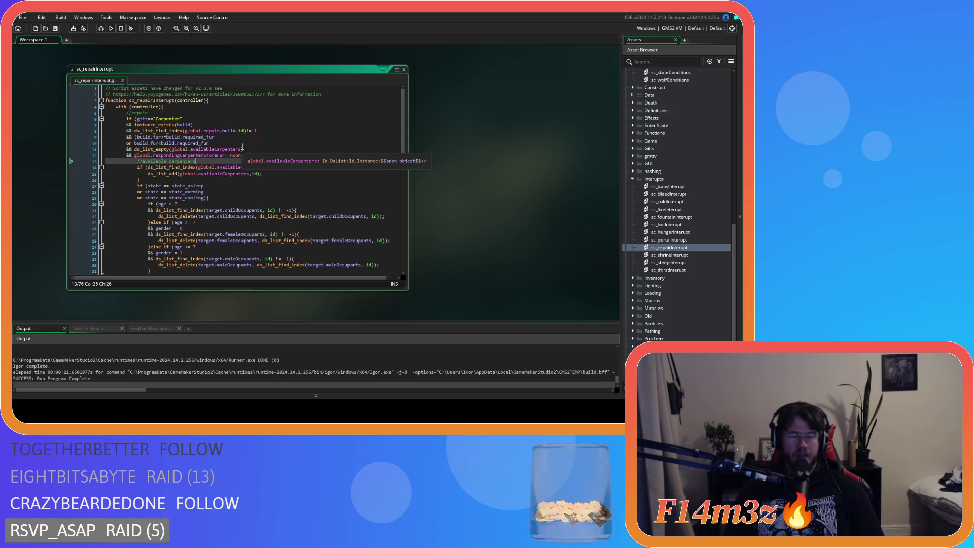
pyautogui.click(268, 156)
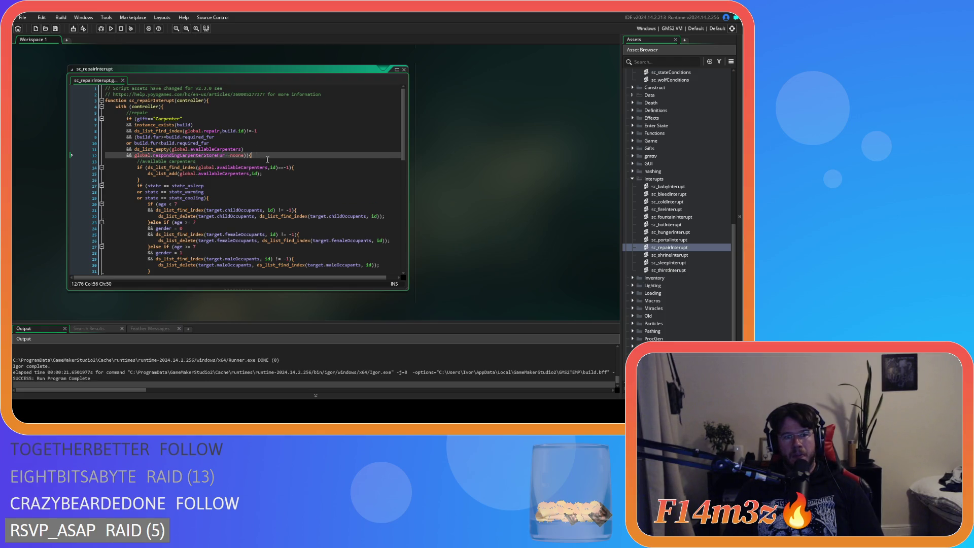
pyautogui.press('Left')
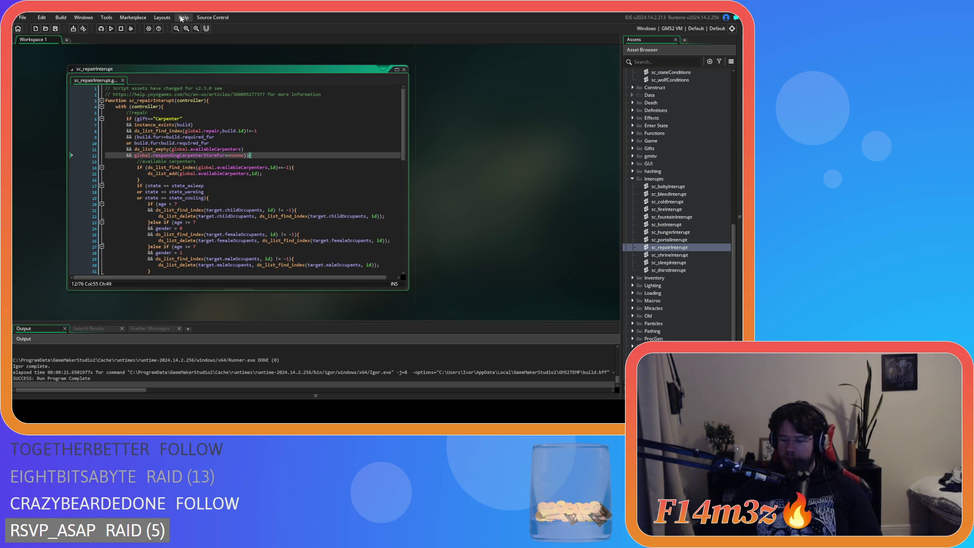
pyautogui.click(275, 173)
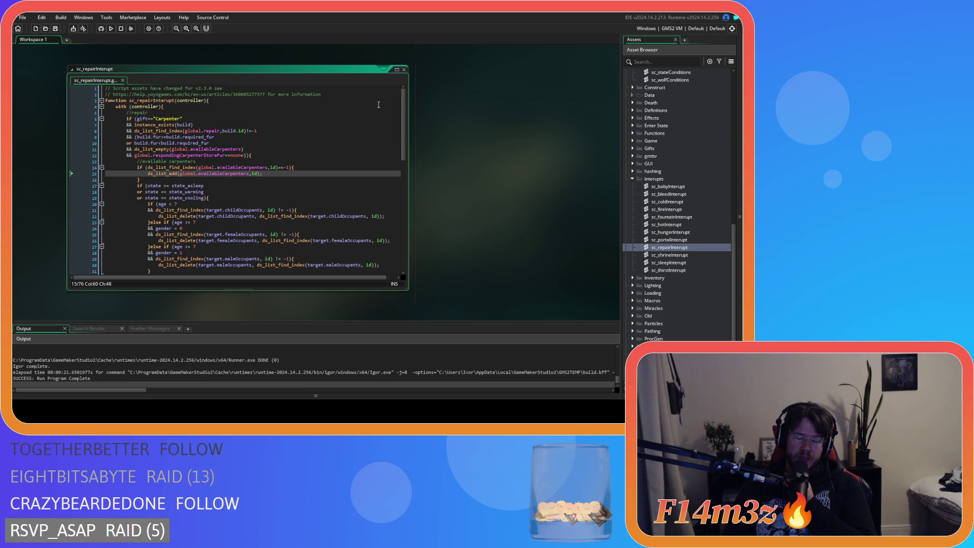
# Duplicate sc_repairInterupt and name the copy sc_tentFuelInterupt.
pyautogui.click(404, 73)
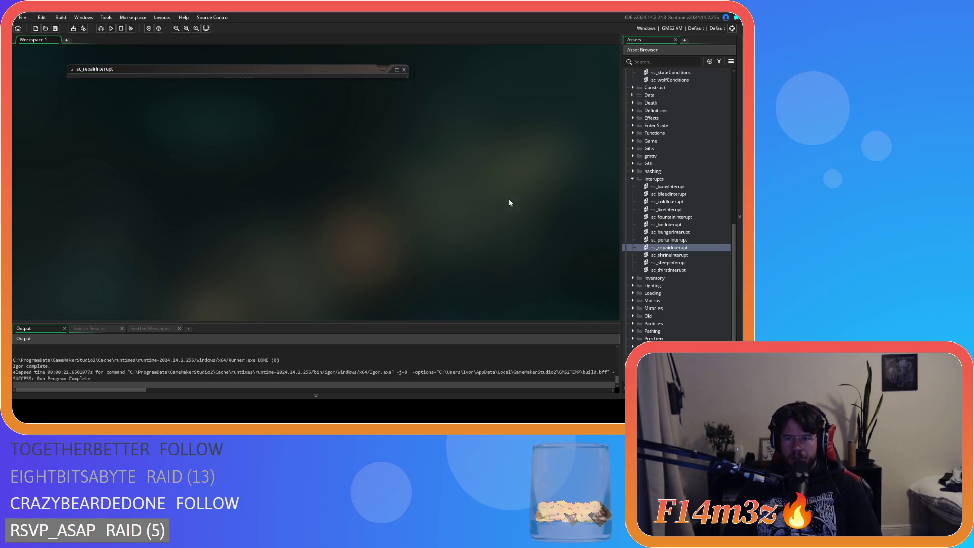
pyautogui.click(669, 231)
pyautogui.click(668, 248)
pyautogui.hotkey('ctrl', 'd')
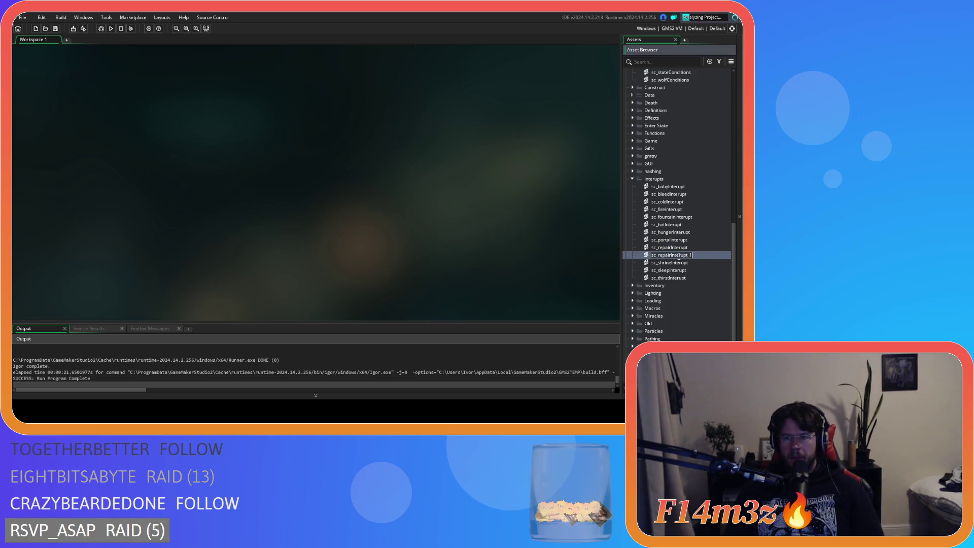
pyautogui.press('BackSpace')
pyautogui.press('Left')
pyautogui.press('Left')
pyautogui.press('Left')
pyautogui.press('BackSpace')
pyautogui.press('BackSpace')
pyautogui.press('BackSpace')
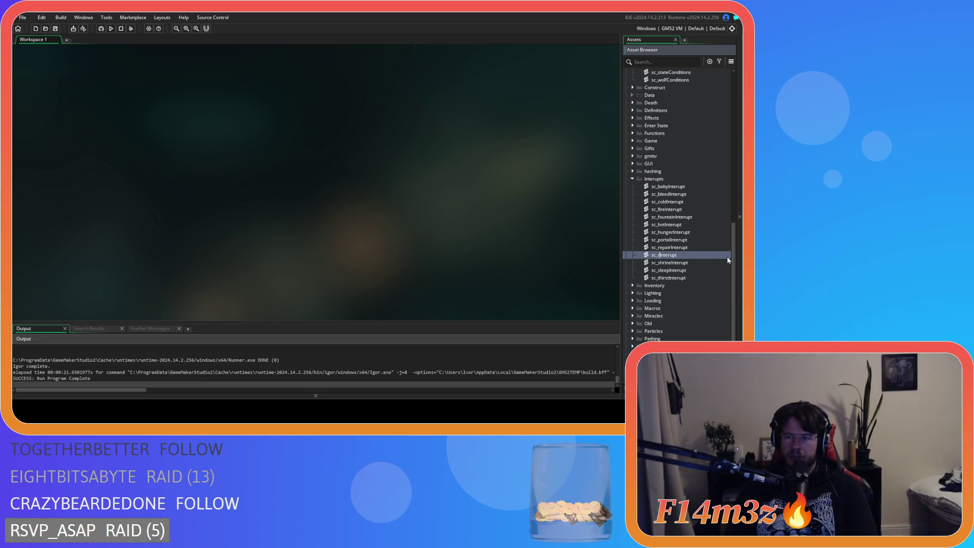
pyautogui.write('te')
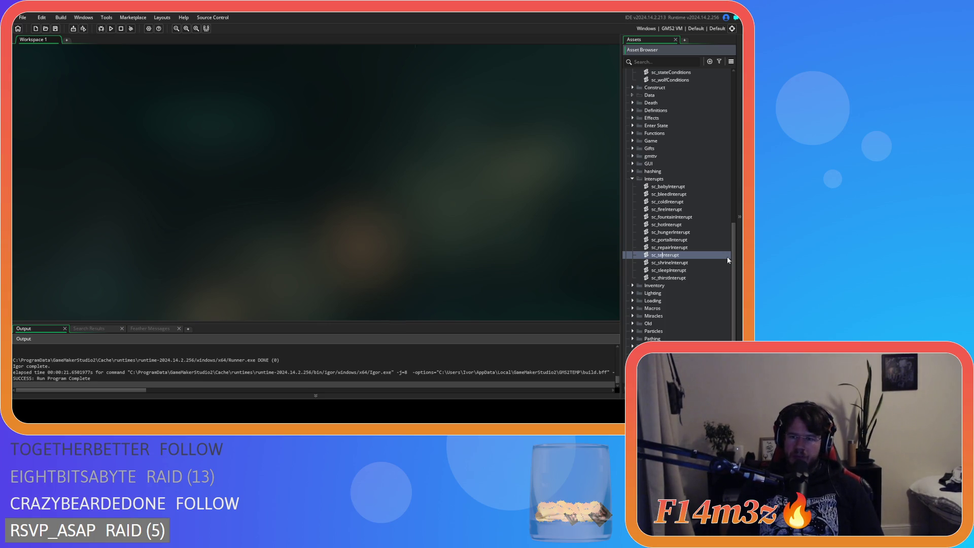
pyautogui.write('ntFuel')
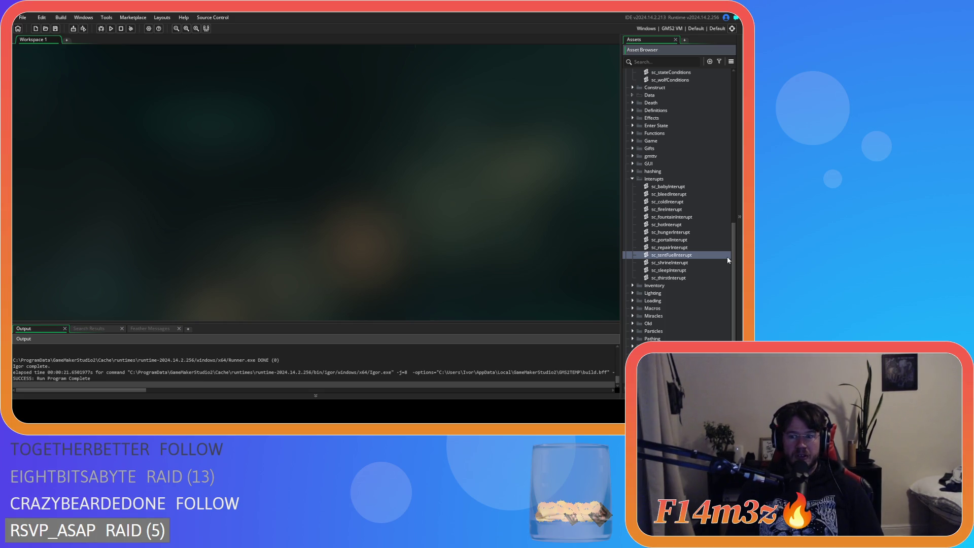
pyautogui.press('Return')
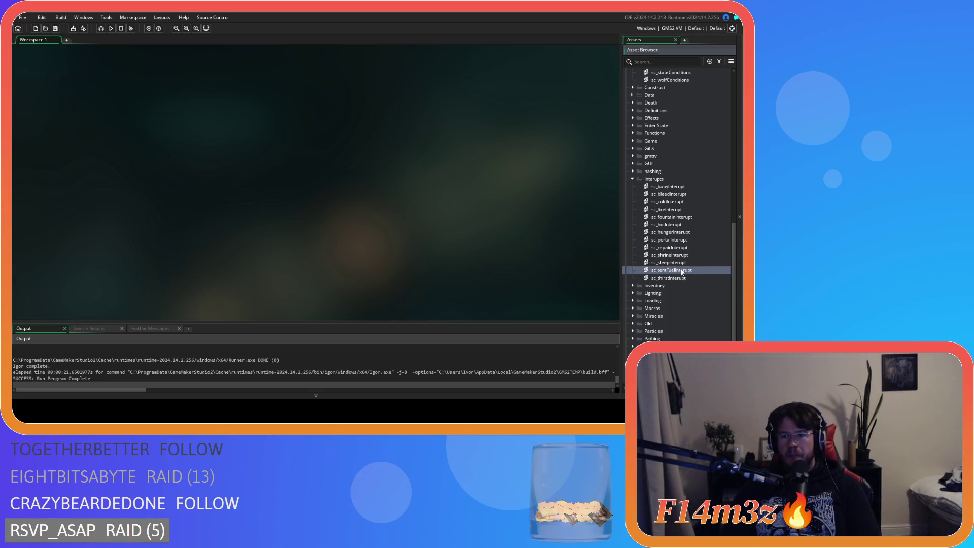
# Open sc_tentFuelInterupt and replace 'repair' in the line 3 function name with 'tenbtFuel'.
pyautogui.doubleClick(681, 271)
pyautogui.moveTo(104, 101); pyautogui.dragTo(122, 100)
pyautogui.write('tenbtFuel')
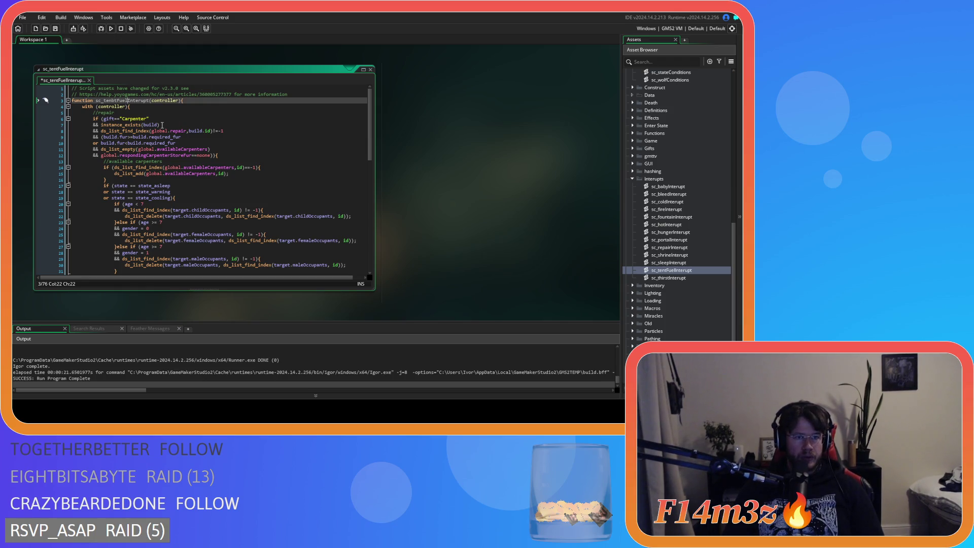
# Remove the stray 'b' so the function reads sc_tentFuelInterupt, and save.
pyautogui.click(112, 100)
pyautogui.press('Delete')
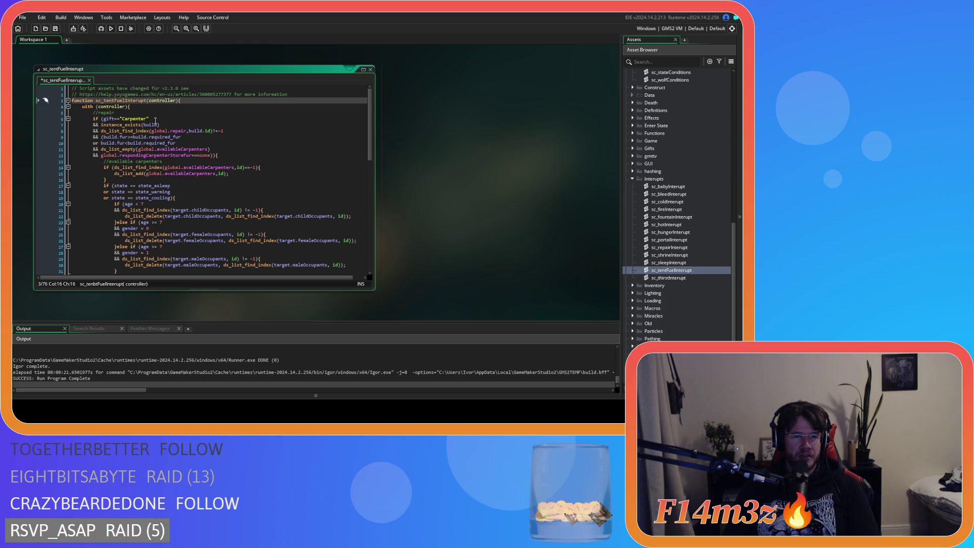
pyautogui.click(148, 114)
pyautogui.hotkey('ctrl', 's')
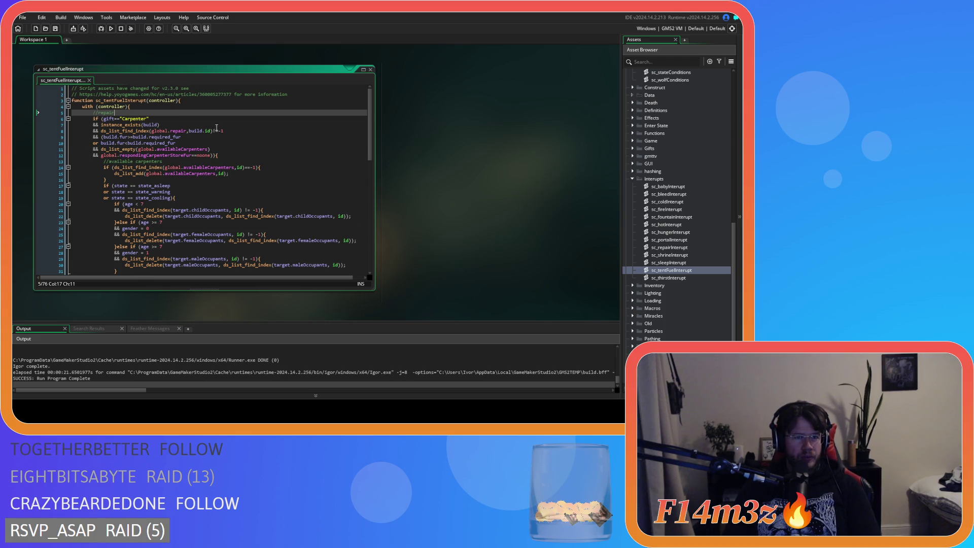
# Read through the script, including the block adding tentFuel to global.tentFuel.
pyautogui.click(272, 150)
pyautogui.scroll(-4, 272, 150)
pyautogui.scroll(3, 272, 151)
pyautogui.scroll(-8, 272, 150)
pyautogui.scroll(9, 272, 150)
pyautogui.scroll(-9, 204, 131)
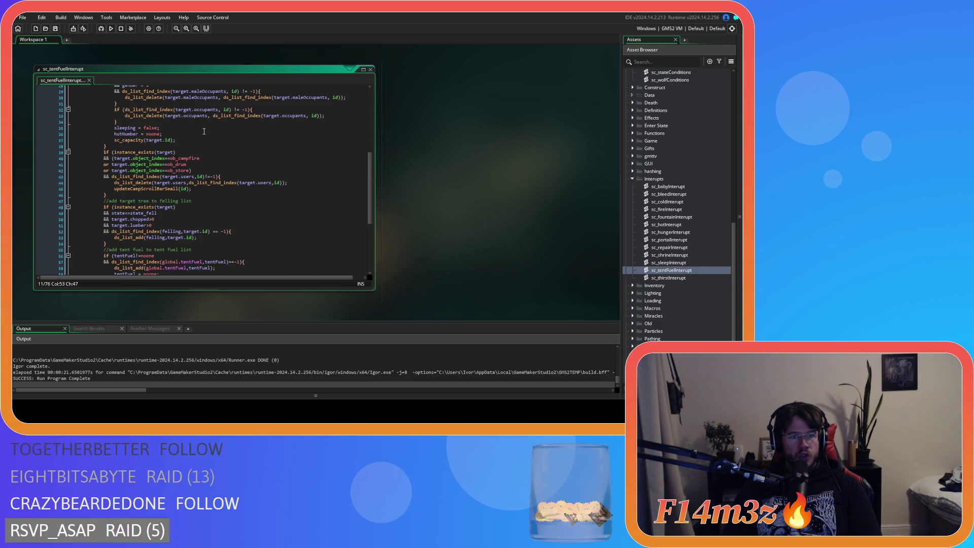
pyautogui.scroll(-4, 204, 132)
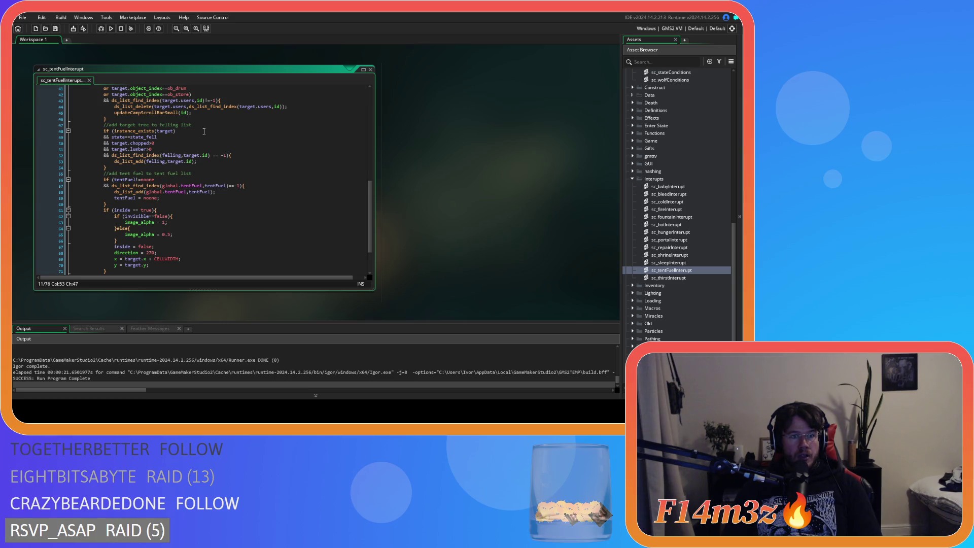
pyautogui.scroll(-3, 204, 131)
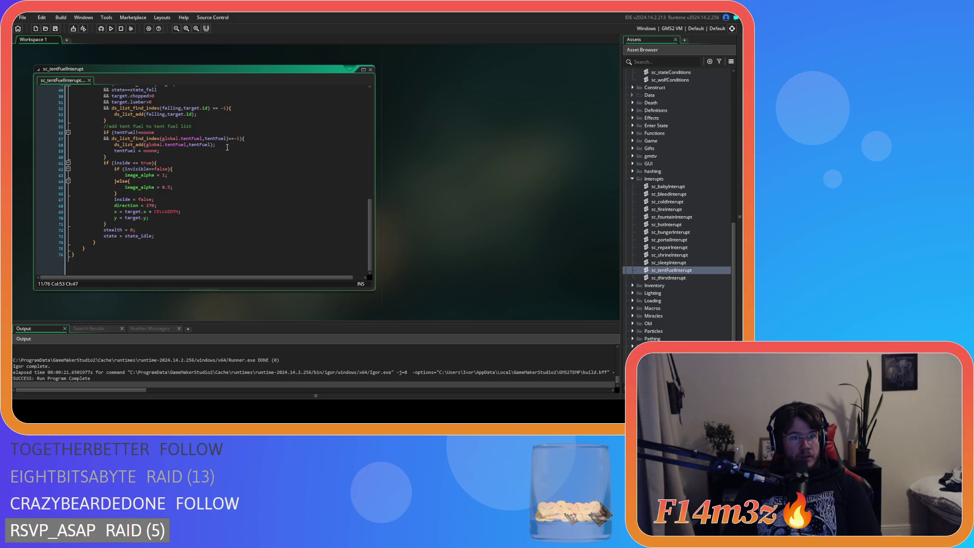
pyautogui.scroll(1, 212, 152)
pyautogui.click(174, 161)
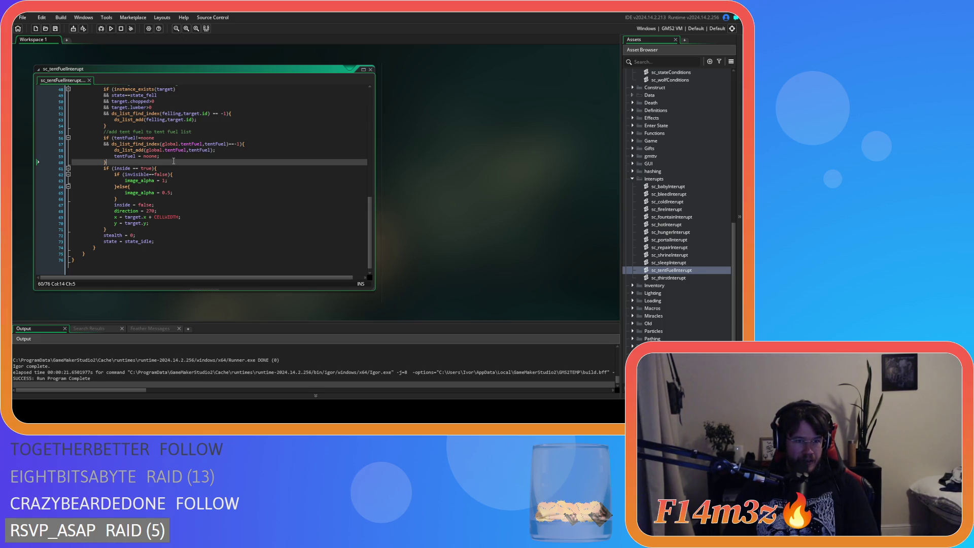
pyautogui.click(196, 132)
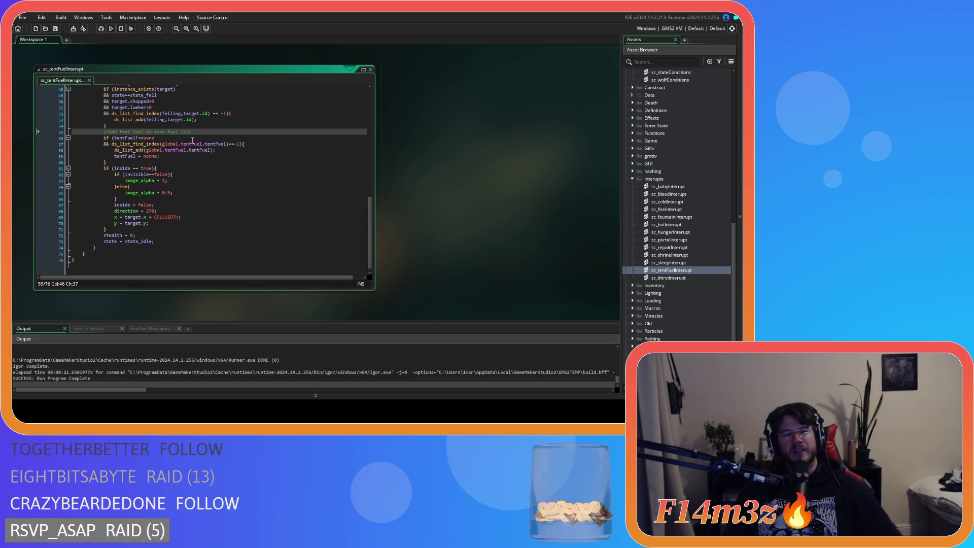
pyautogui.click(193, 139)
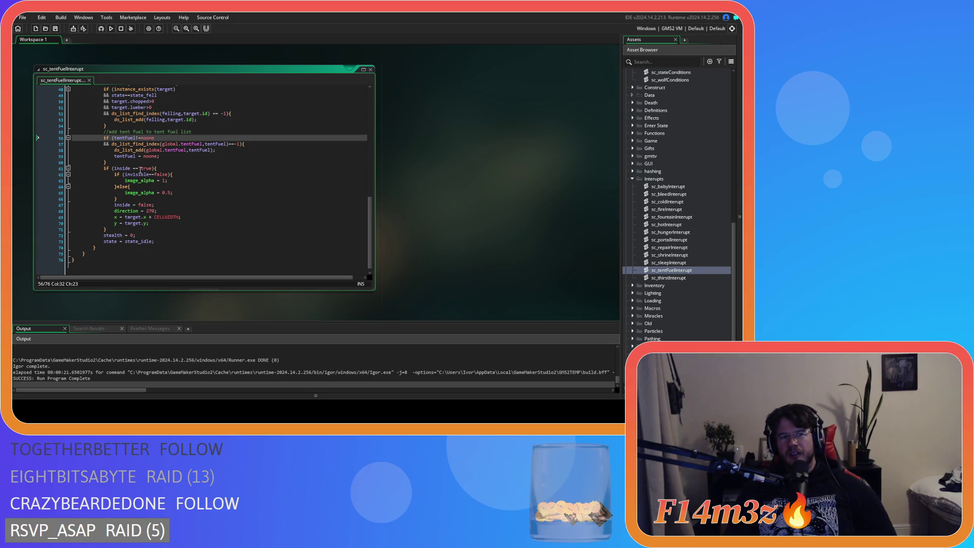
pyautogui.scroll(15, 139, 156)
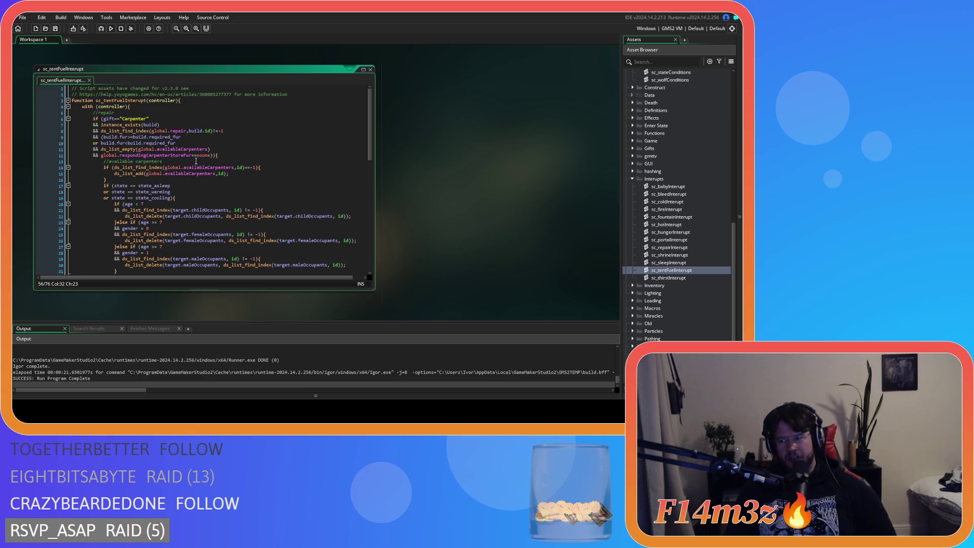
# Replace the Carpenter condition's building, repair-list and fur checks with tentFuel==noone.
pyautogui.moveTo(198, 158)
pyautogui.scroll(-14, 199, 158)
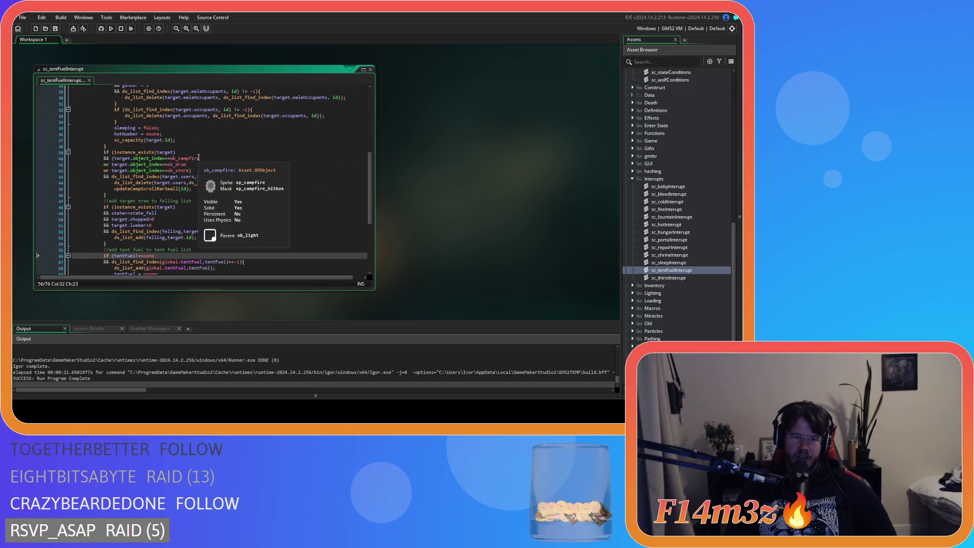
pyautogui.moveTo(154, 165); pyautogui.dragTo(114, 164)
pyautogui.hotkey('ctrl', 'c')
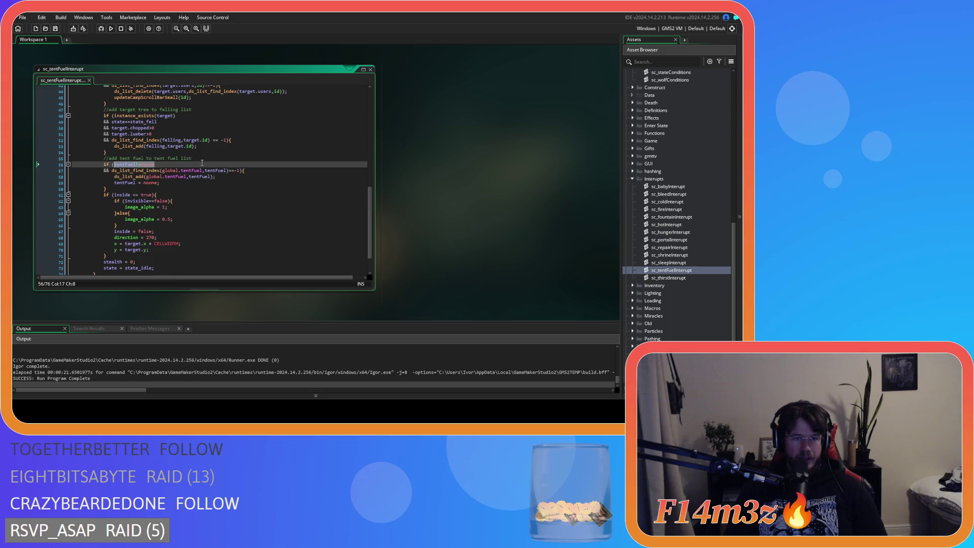
pyautogui.scroll(14, 202, 163)
pyautogui.moveTo(105, 125)
pyautogui.moveTo(101, 125)
pyautogui.mouseDown()
pyautogui.moveTo(220, 132)
pyautogui.moveTo(212, 155)
pyautogui.mouseUp()
pyautogui.hotkey('ctrl', 'v')
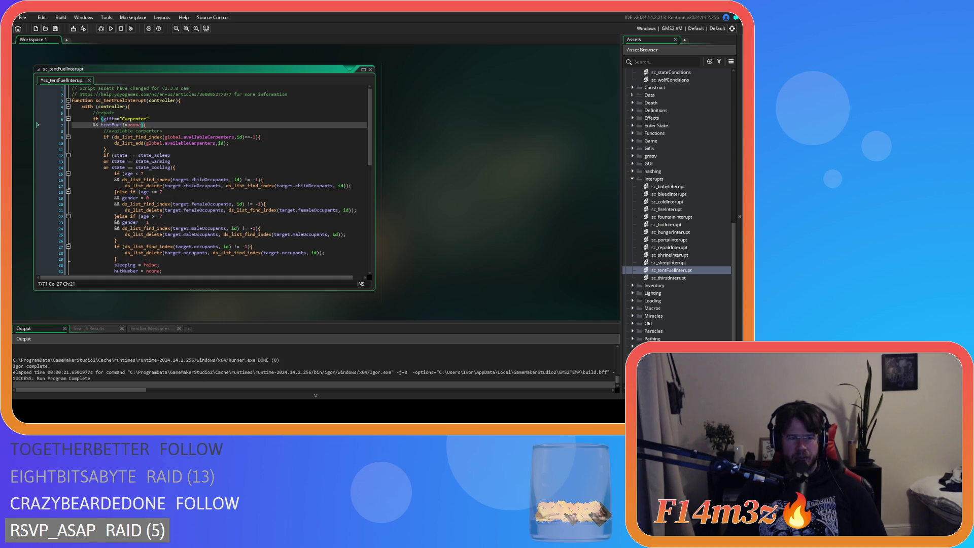
pyautogui.click(124, 125)
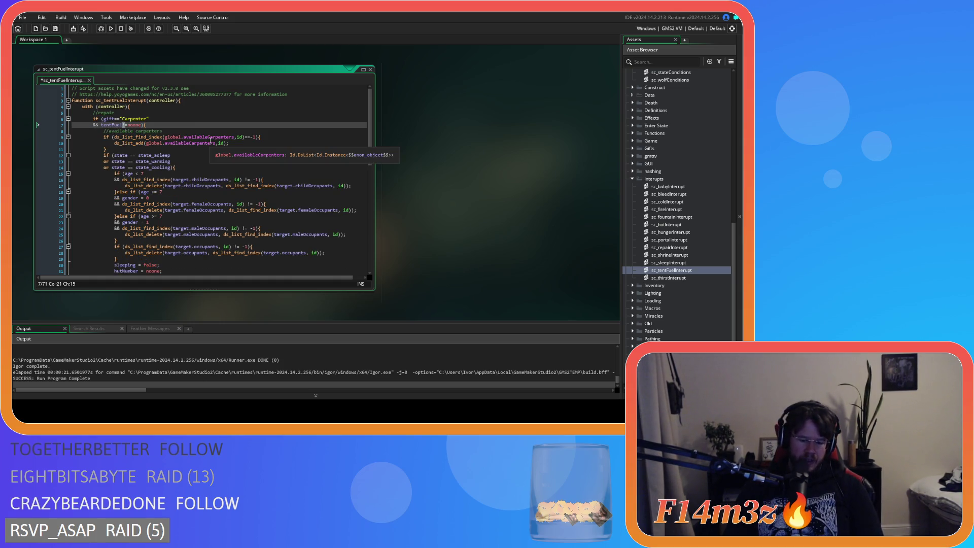
pyautogui.press('Delete')
pyautogui.write('=')
pyautogui.click(140, 125)
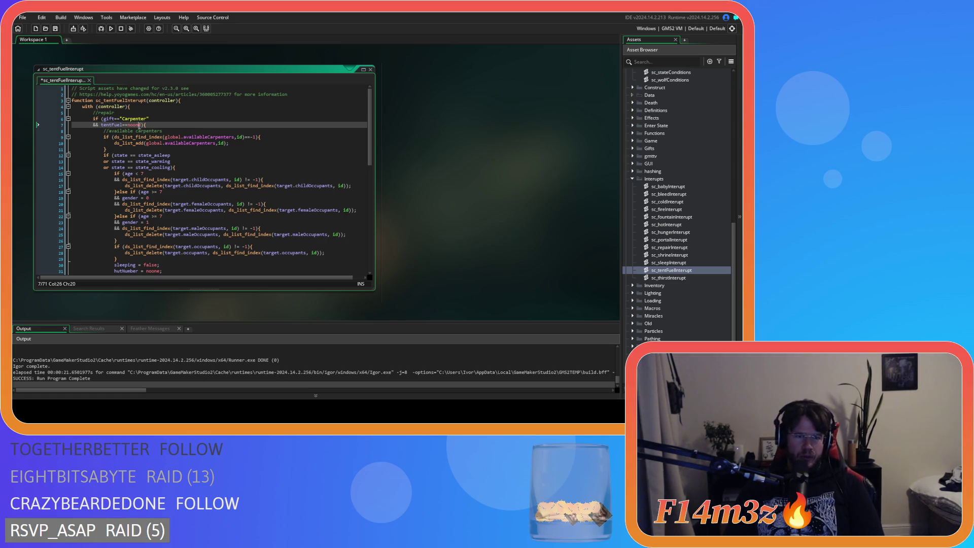
# Add && !ds_list_empty(global.tentFuel) on a new line before the opening brace.
pyautogui.press('Right')
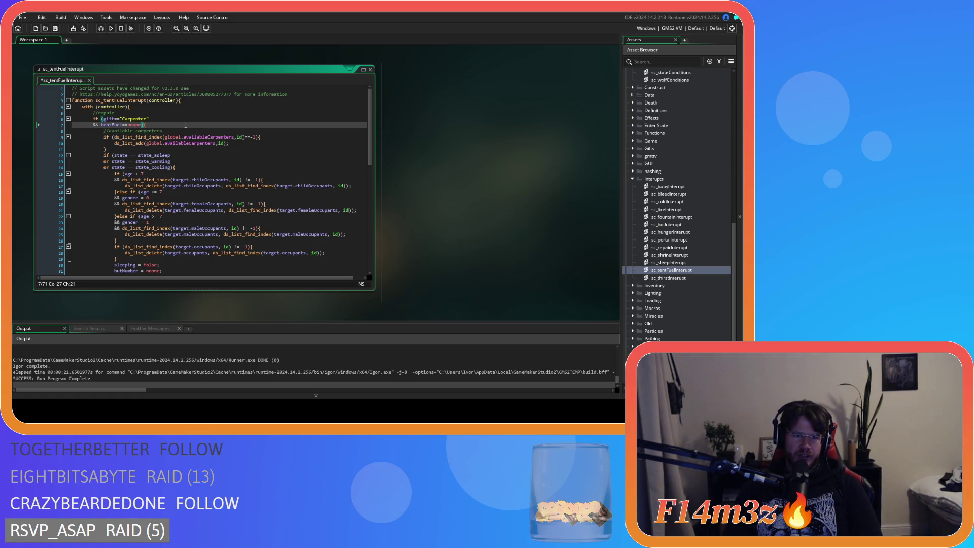
pyautogui.press('Return')
pyautogui.write('&& ')
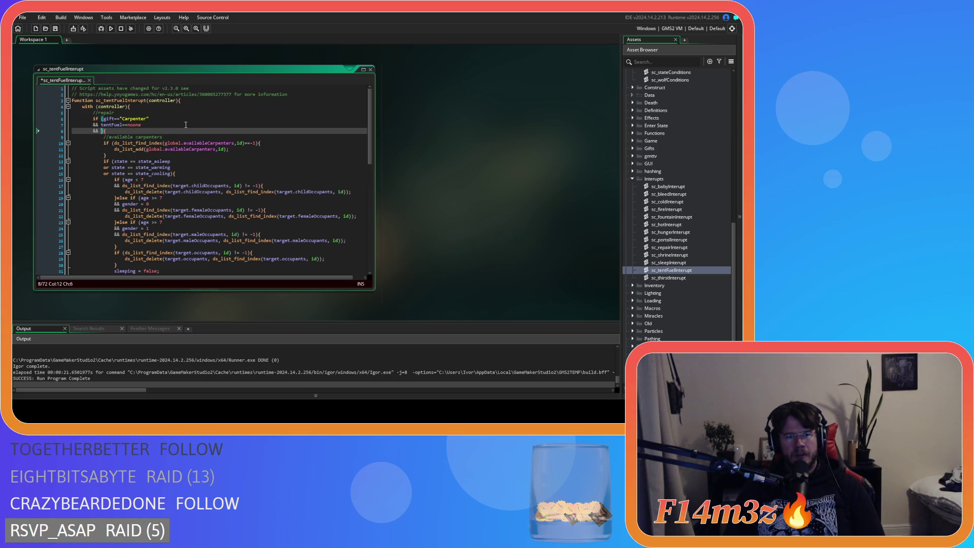
pyautogui.write('!ds_list_')
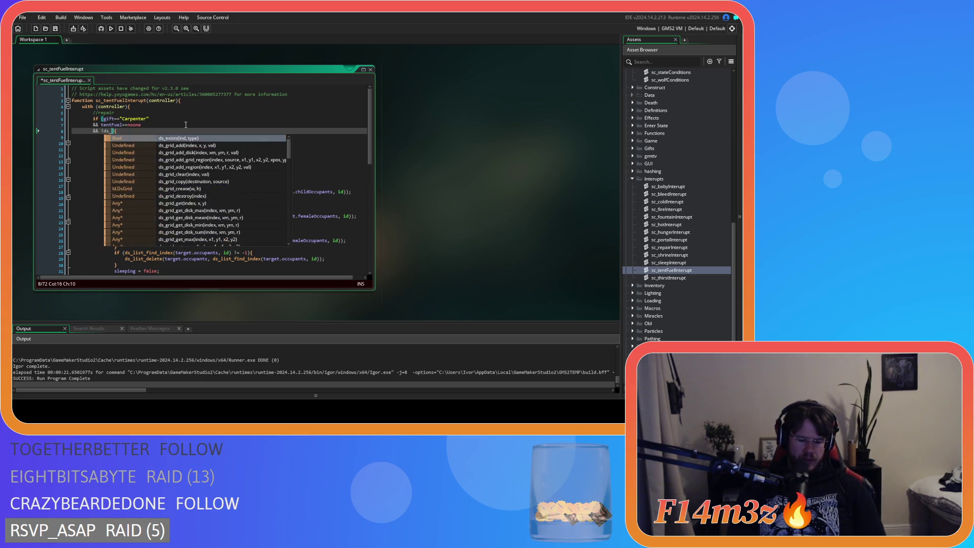
pyautogui.write('empty(global')
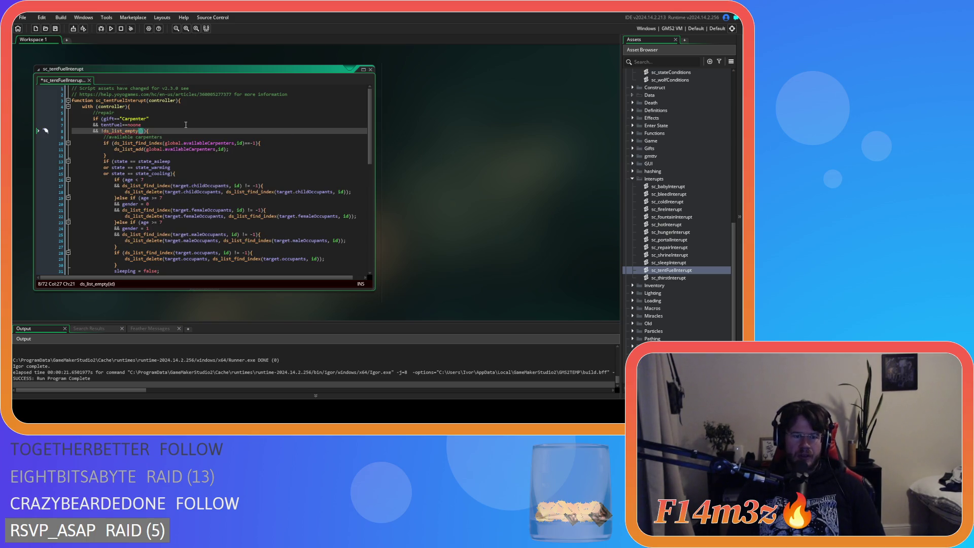
pyautogui.write('.')
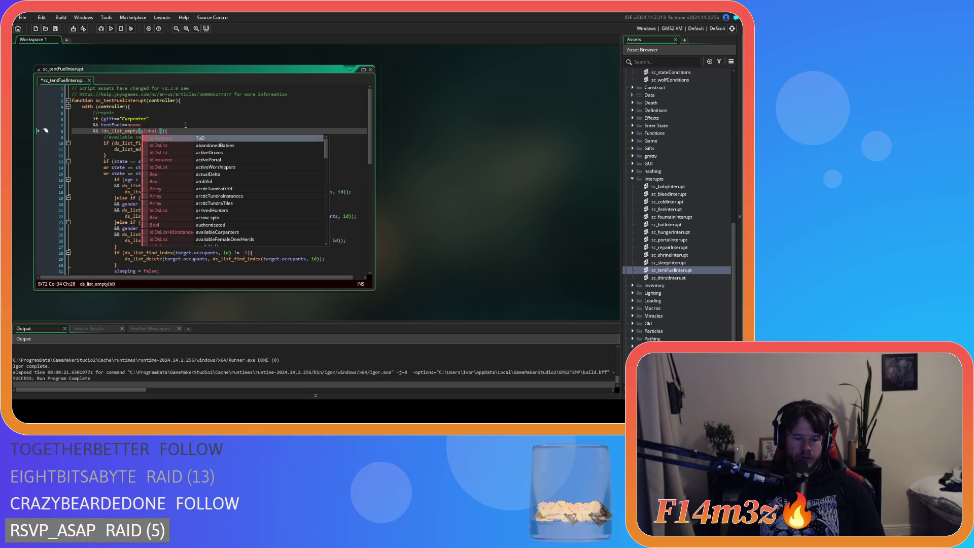
pyautogui.write('tentO')
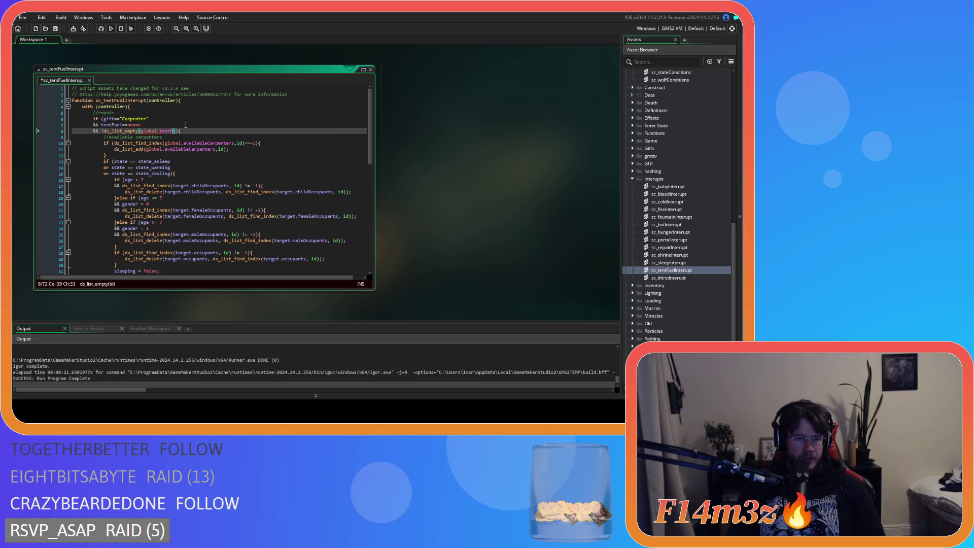
pyautogui.press('BackSpace')
pyautogui.write('F')
pyautogui.press('Return')
pyautogui.press('Right')
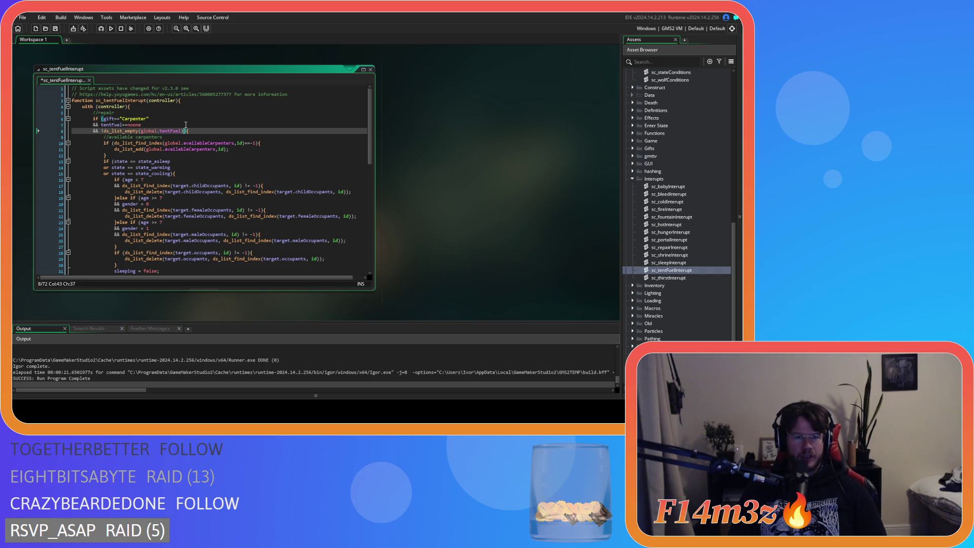
pyautogui.press('Left')
pyautogui.press('Left')
pyautogui.press('Left')
pyautogui.press('Left')
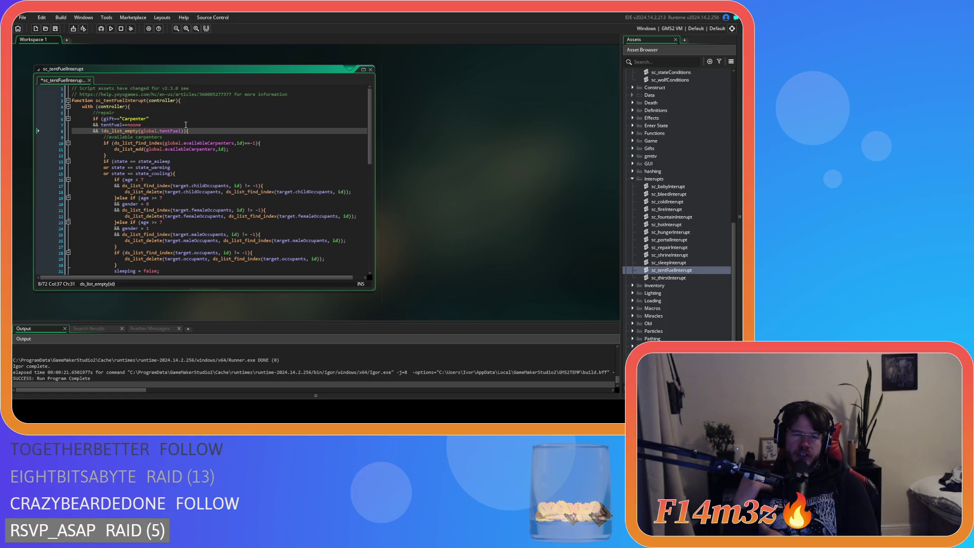
pyautogui.click(182, 131)
pyautogui.press('Right')
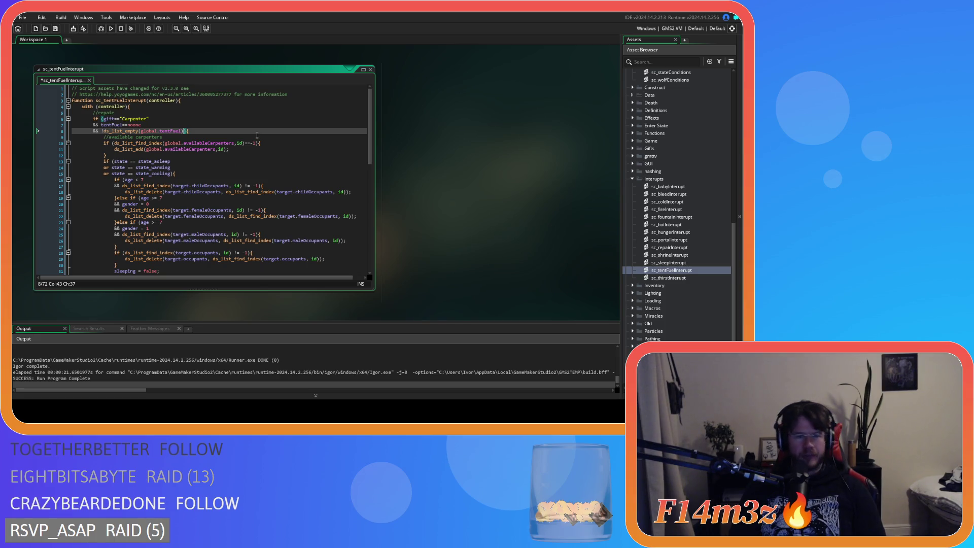
pyautogui.press('Return')
# Append '&& ds_list_size(global.availableCarpenters)<ds_list_size(global.tentFuel))' to the line 9 condition.
pyautogui.write('&& ')
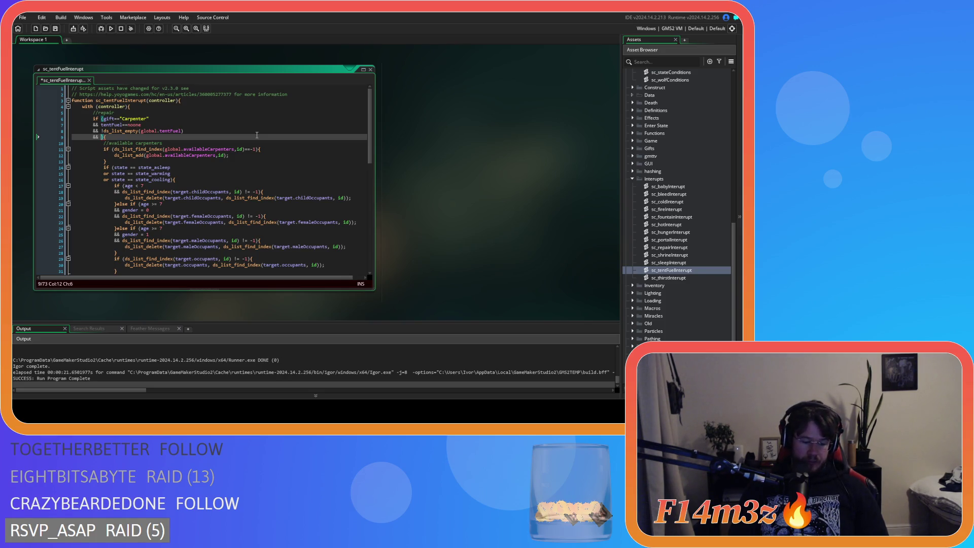
pyautogui.write('ds_list_s')
pyautogui.press('Return')
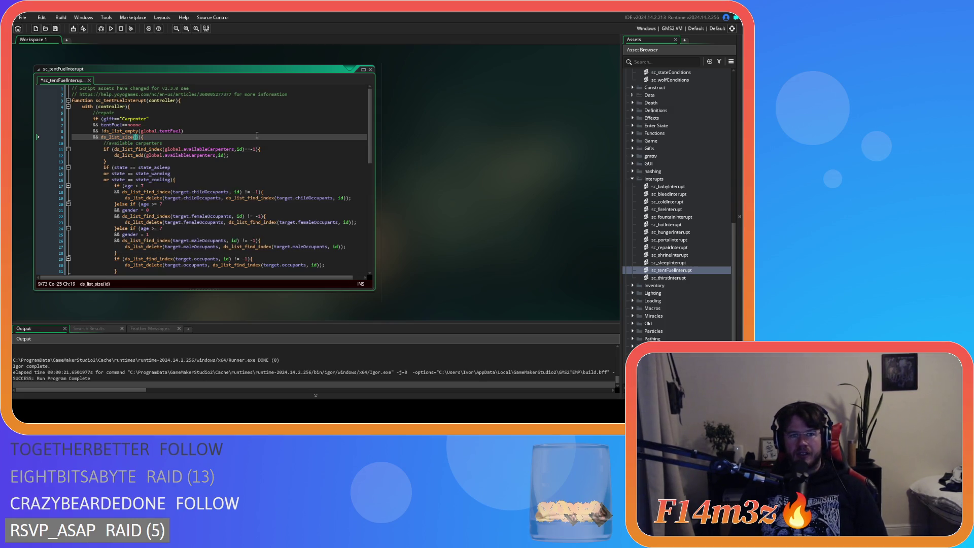
pyautogui.write('global.av')
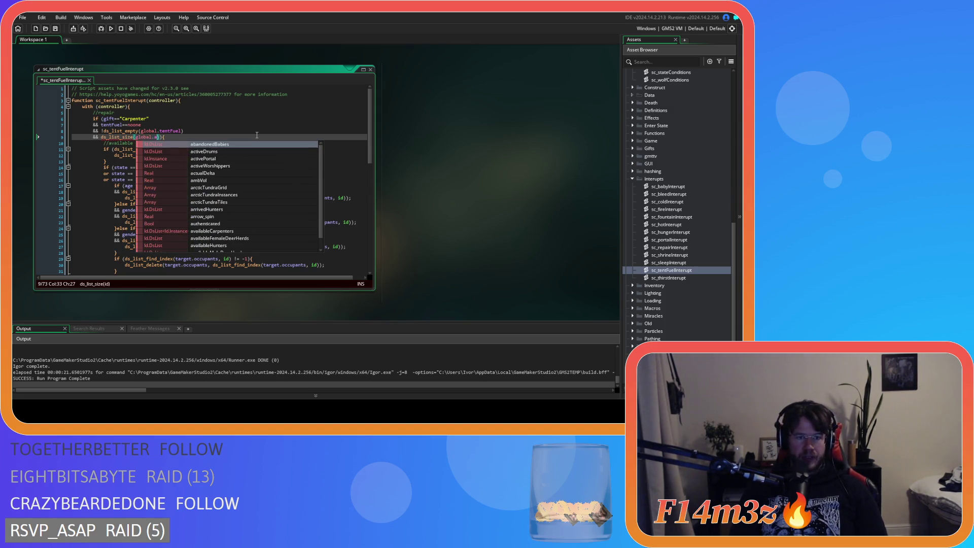
pyautogui.write('ail')
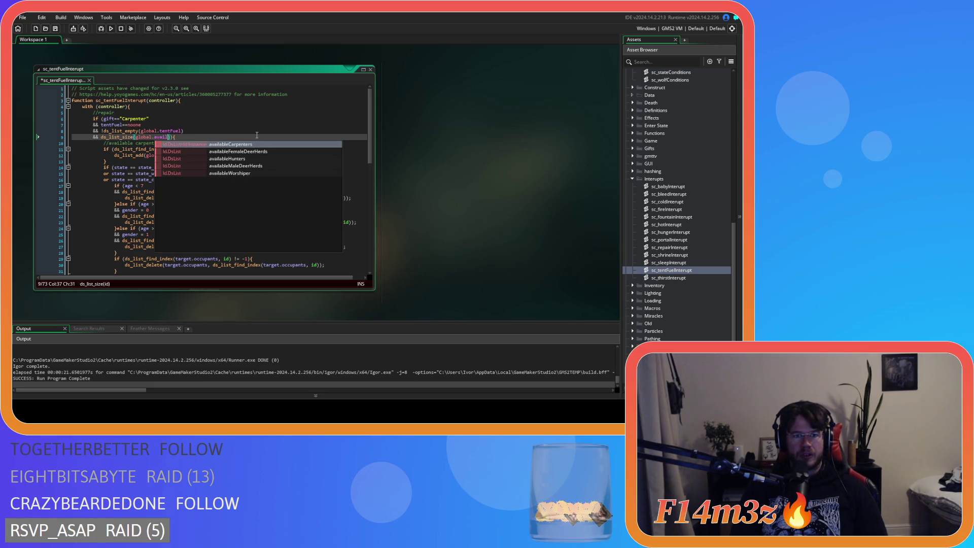
pyautogui.press('Return')
pyautogui.press('Right')
pyautogui.write('<')
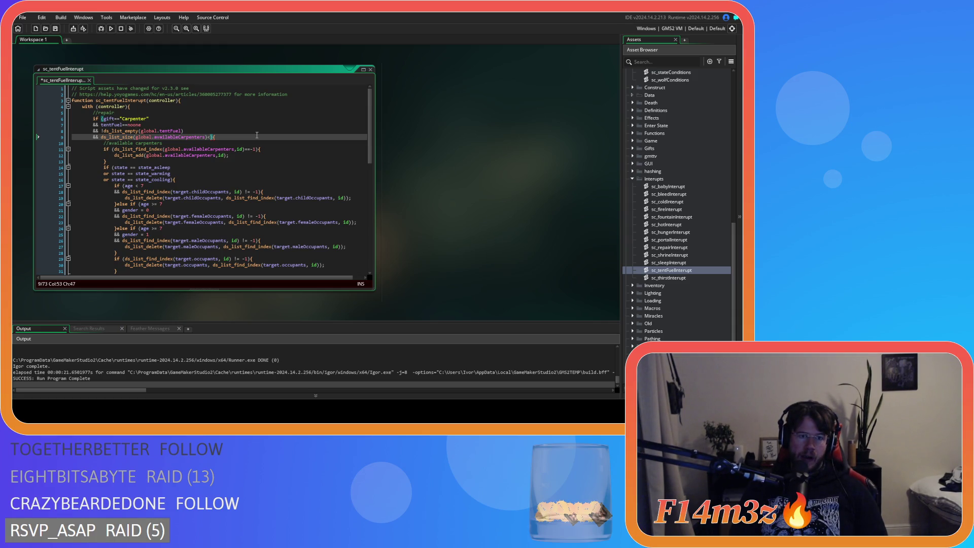
pyautogui.write('ds_list_s')
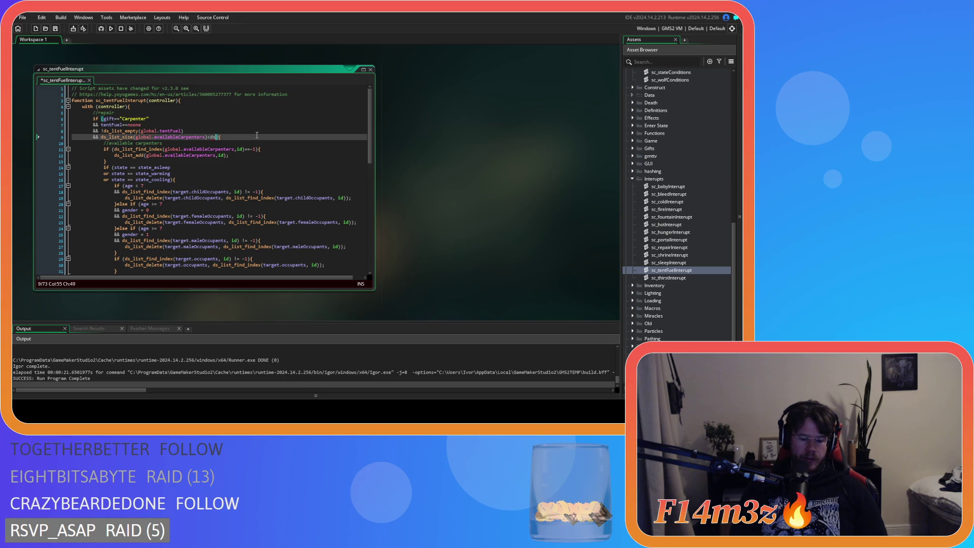
pyautogui.write('ize(')
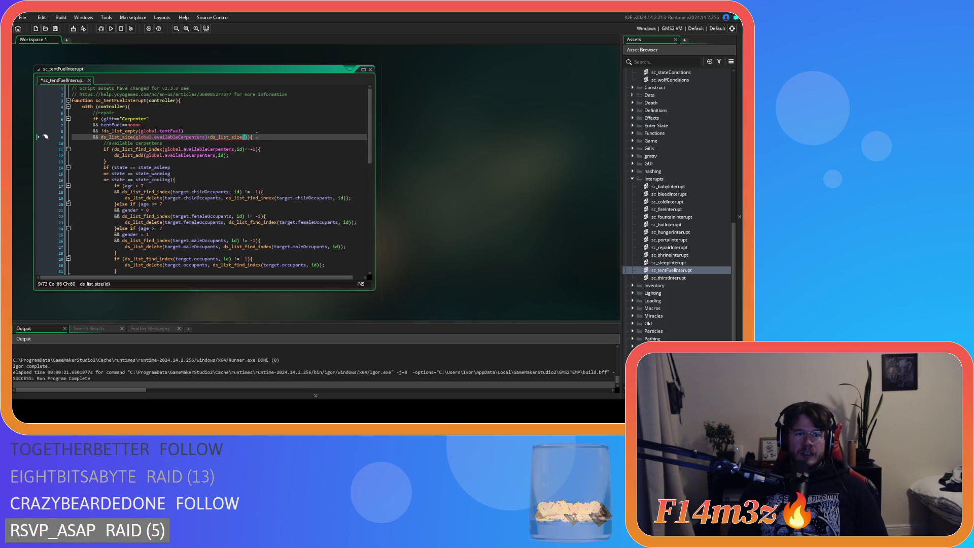
pyautogui.write('global..te')
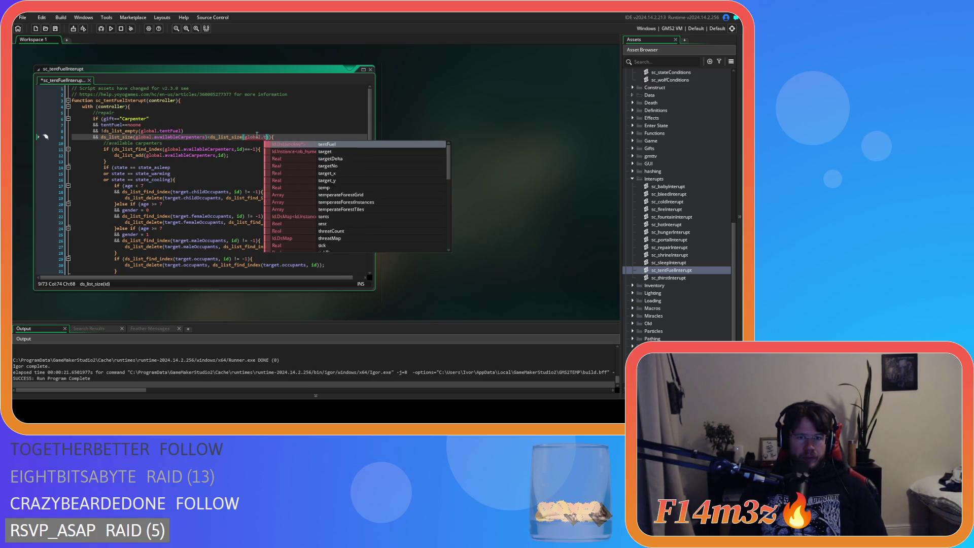
pyautogui.press('Return')
pyautogui.write('))')
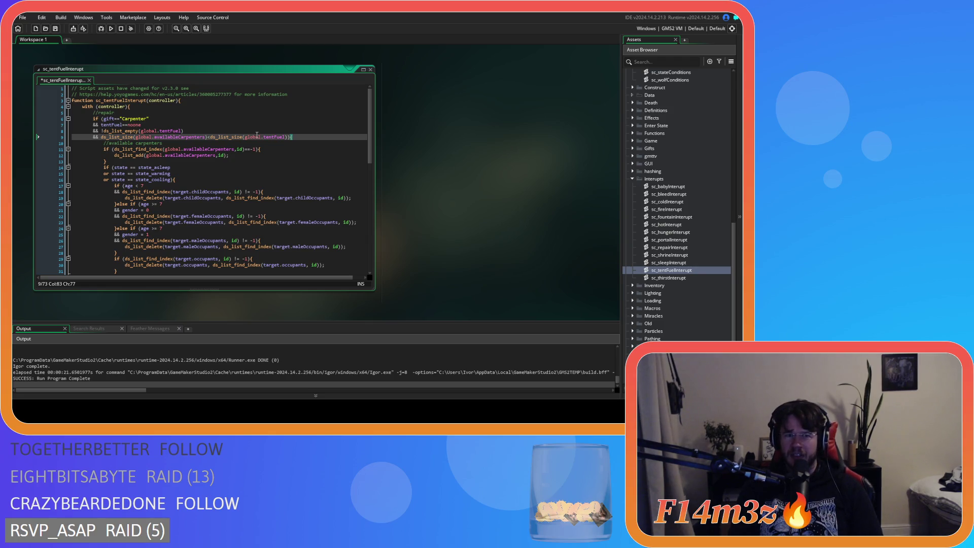
# Save sc_tentFuelInterupt and put the caret on line 9's availableCarpenters reference.
pyautogui.click(57, 28)
pyautogui.click(197, 139)
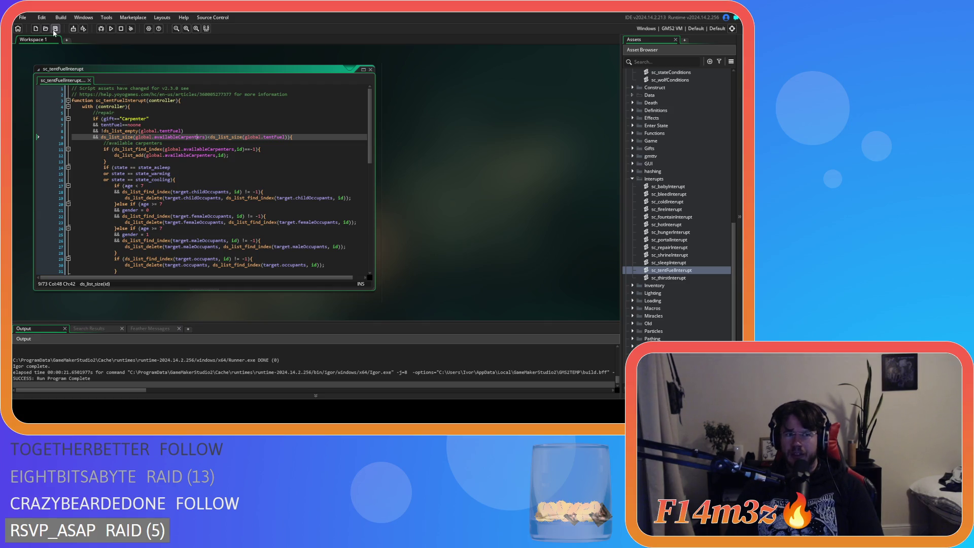
pyautogui.click(218, 165)
pyautogui.click(227, 161)
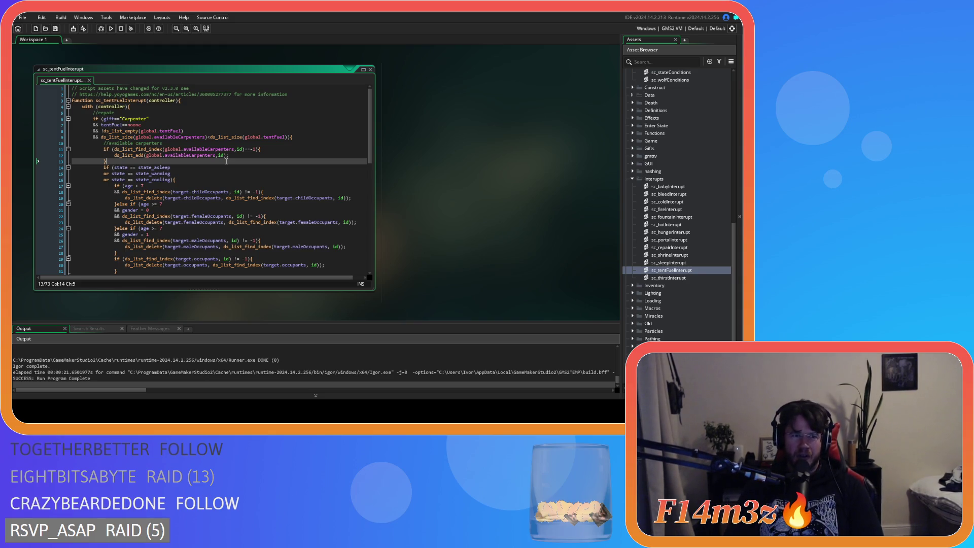
pyautogui.click(56, 29)
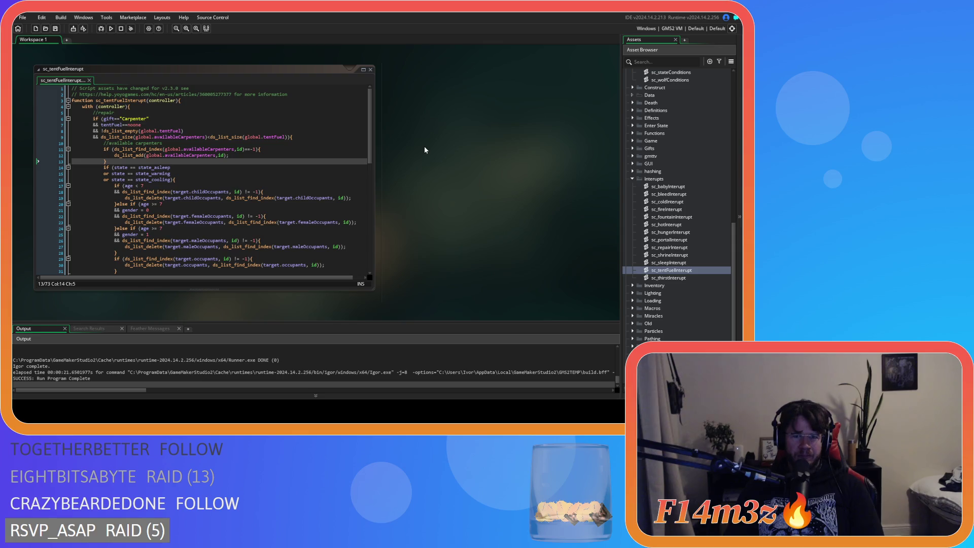
pyautogui.click(293, 179)
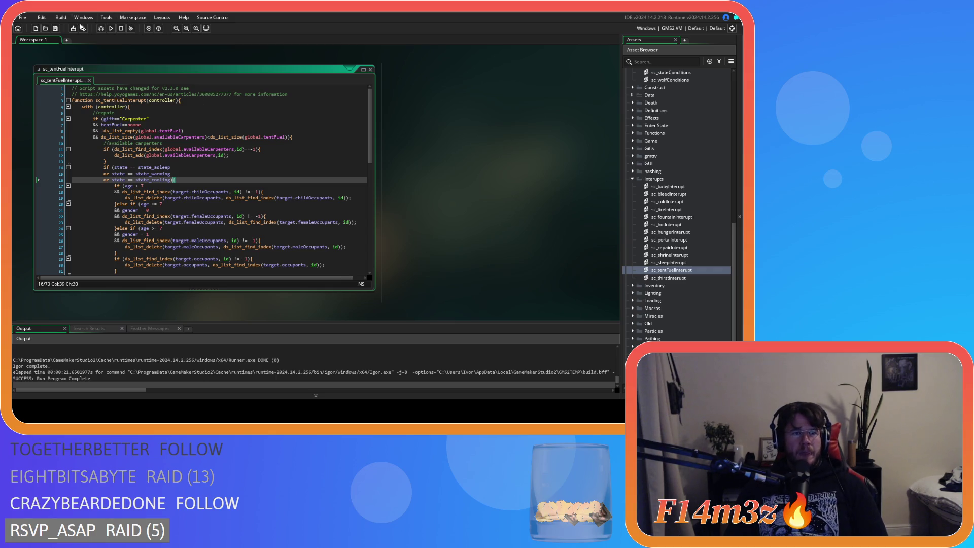
pyautogui.click(195, 173)
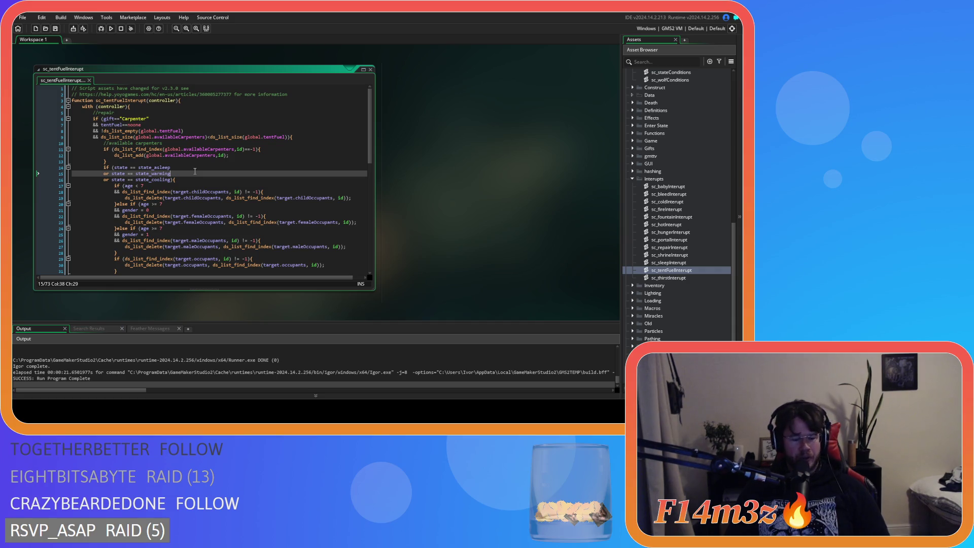
pyautogui.click(230, 170)
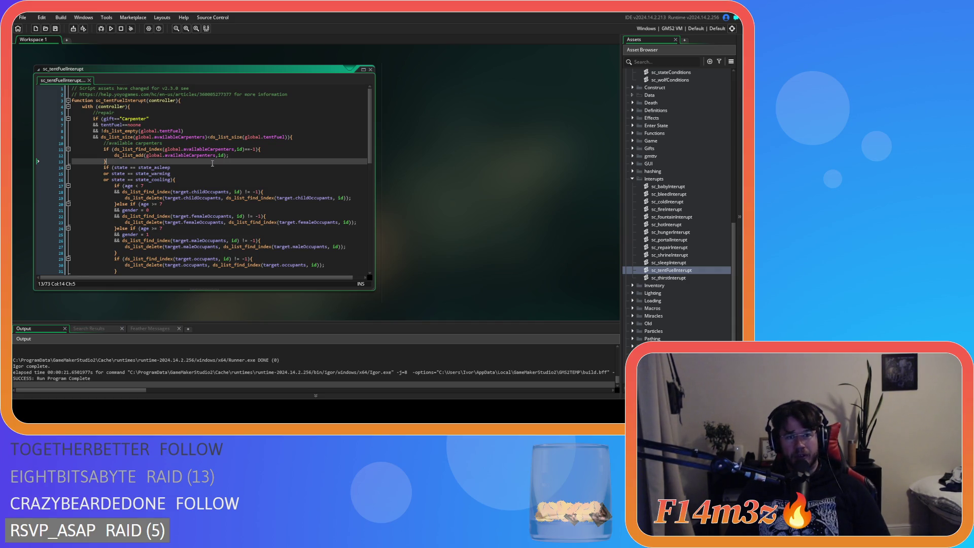
pyautogui.click(239, 174)
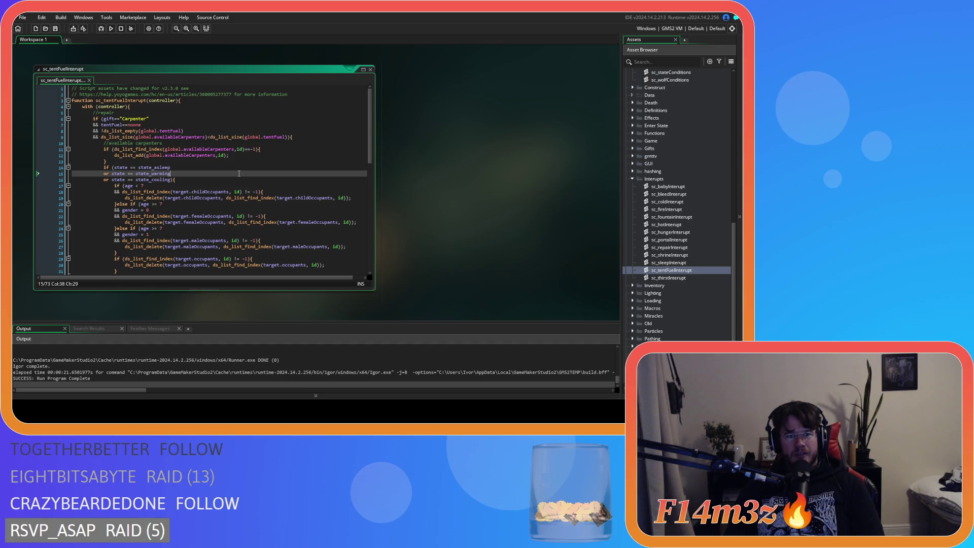
pyautogui.press('Up')
pyautogui.press('Up')
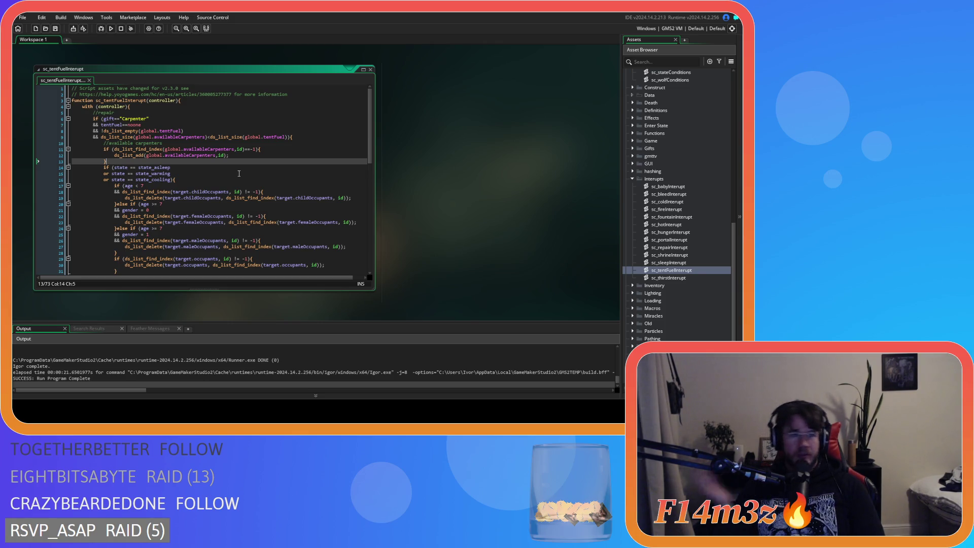
pyautogui.click(123, 100)
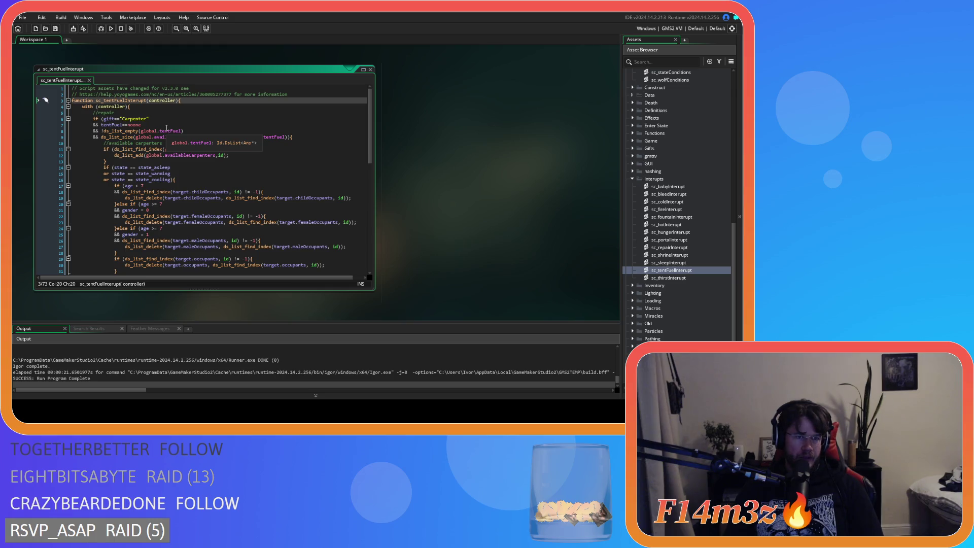
pyautogui.scroll(-13, 243, 183)
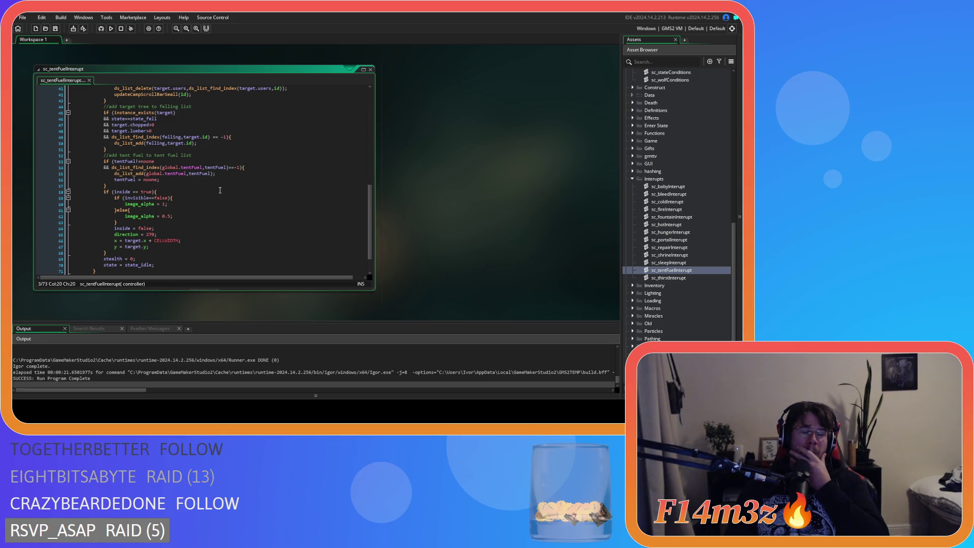
# Delete the tentFuel list block on lines 52–57.
pyautogui.moveTo(109, 185); pyautogui.dragTo(61, 156)
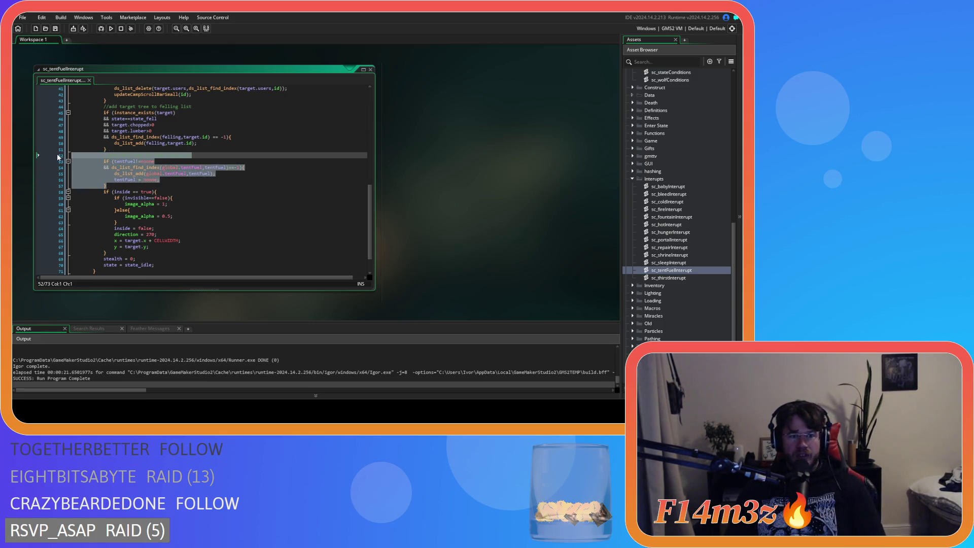
pyautogui.press('BackSpace')
pyautogui.press('BackSpace')
pyautogui.scroll(12, 152, 162)
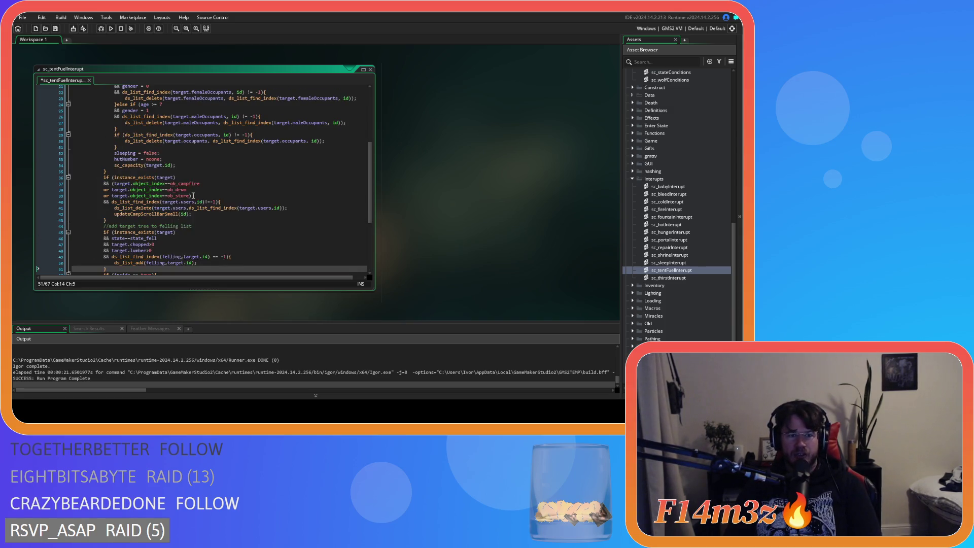
# Review the script: the line 8 condition, image_alpha line, state_asleep check and ds_list_add call.
pyautogui.click(184, 131)
pyautogui.scroll(-12, 219, 188)
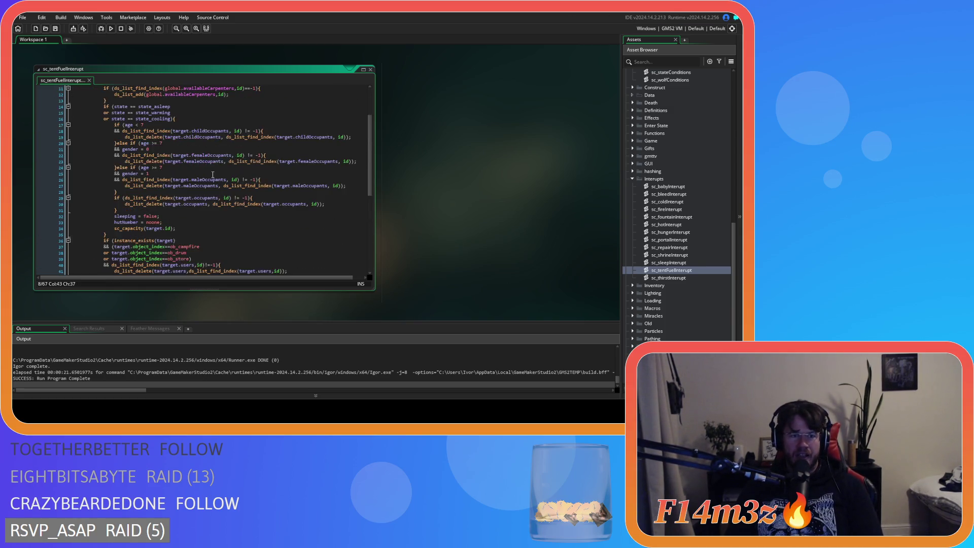
pyautogui.scroll(-4, 218, 189)
pyautogui.click(218, 188)
pyautogui.scroll(13, 219, 188)
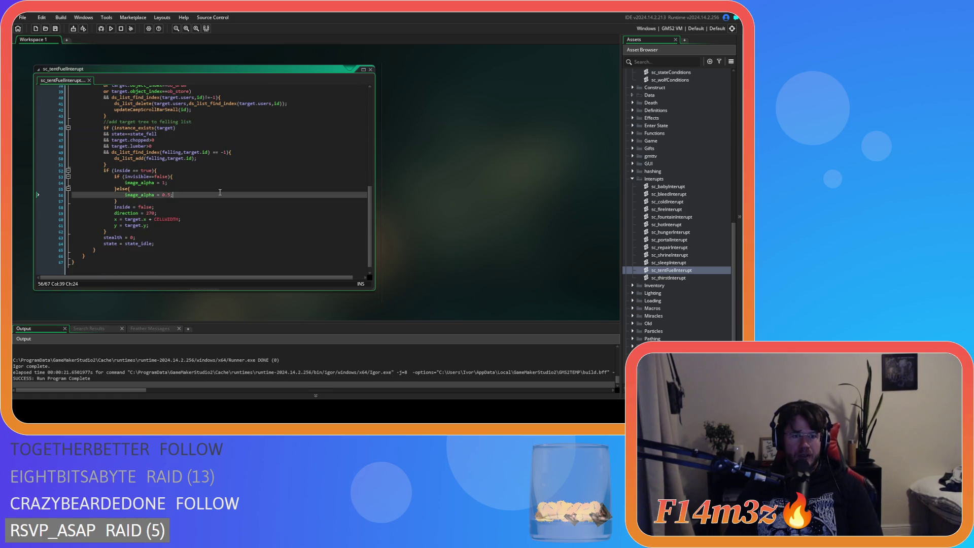
pyautogui.click(231, 167)
pyautogui.doubleClick(120, 101)
pyautogui.click(221, 155)
pyautogui.scroll(-3, 243, 190)
pyautogui.scroll(3, 244, 191)
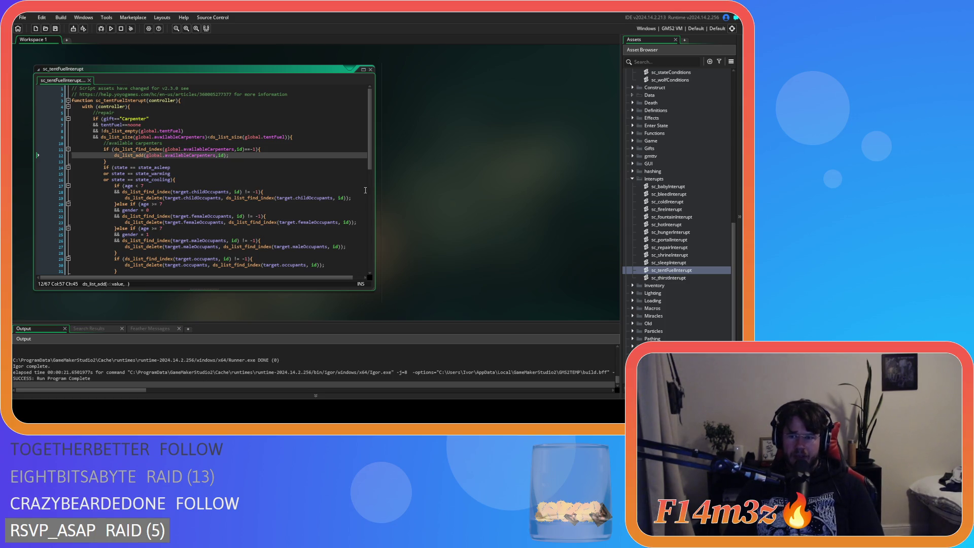
# Open ob_human from Objects > Animal > Human in the Asset Browser.
pyautogui.scroll(5, 422, 224)
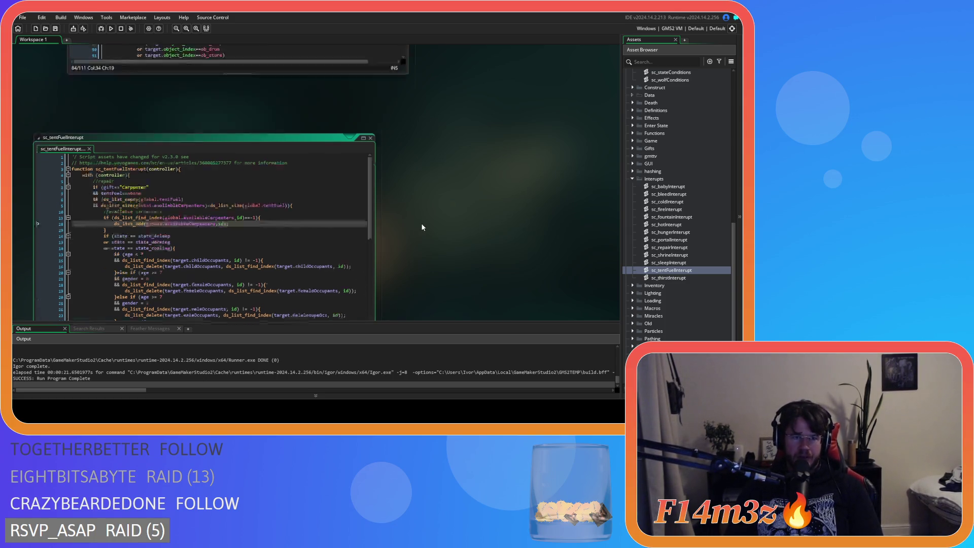
pyautogui.scroll(-3, 421, 225)
pyautogui.scroll(-5, 421, 227)
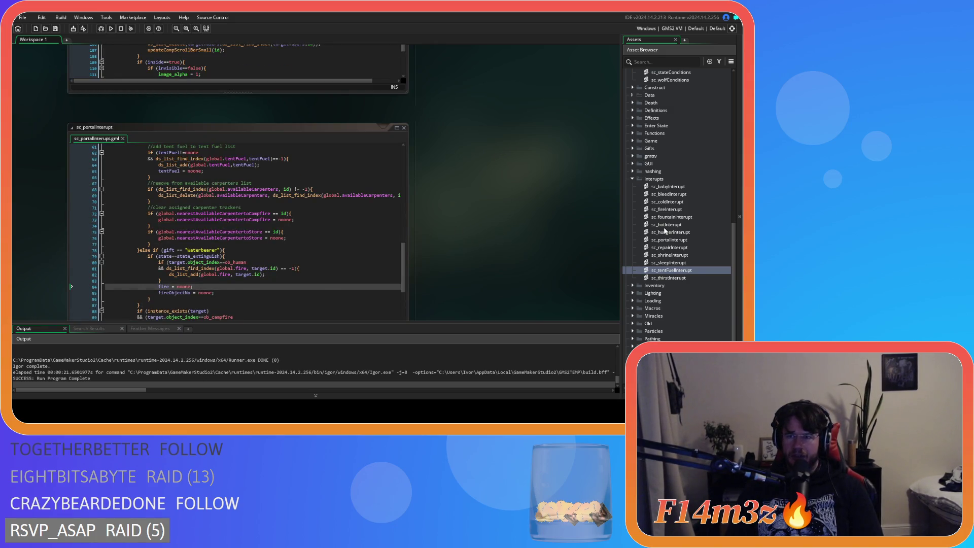
pyautogui.scroll(10, 688, 198)
pyautogui.scroll(4, 686, 194)
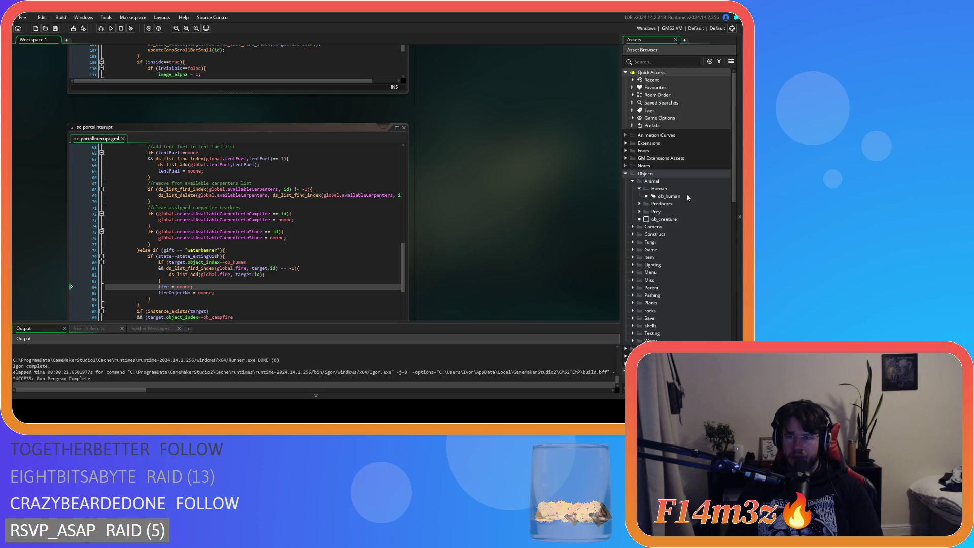
pyautogui.doubleClick(658, 198)
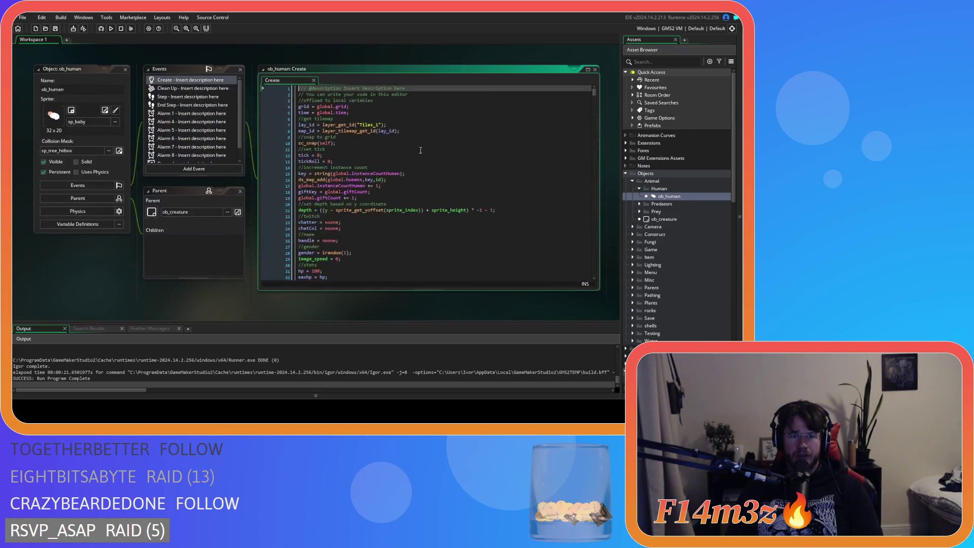
# In state_sleep, duplicate the sc_repairInterupt(id) line and rename the copy to sc_tentFuelInterupt(id).
pyautogui.click(372, 140)
pyautogui.hotkey('ctrl', 'f')
pyautogui.write('state_sleep')
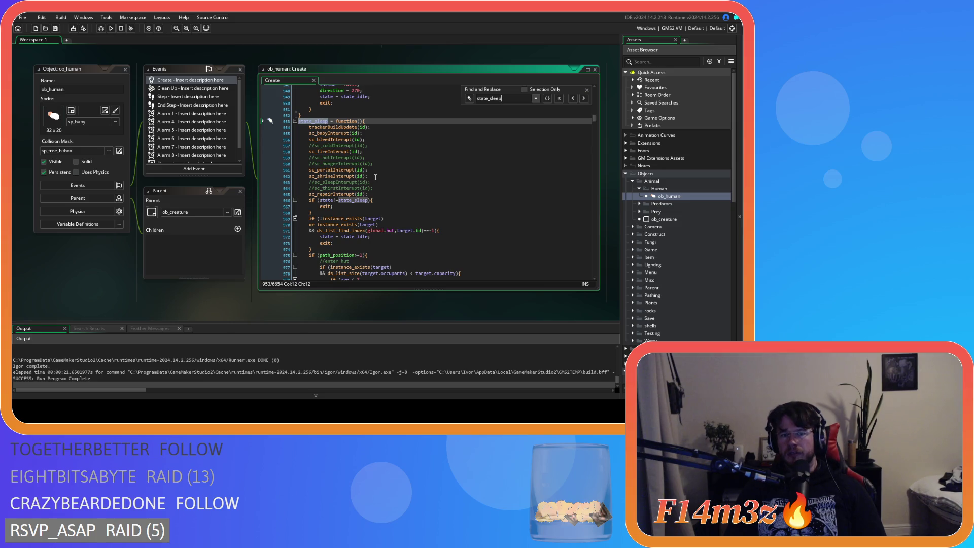
pyautogui.click(378, 193)
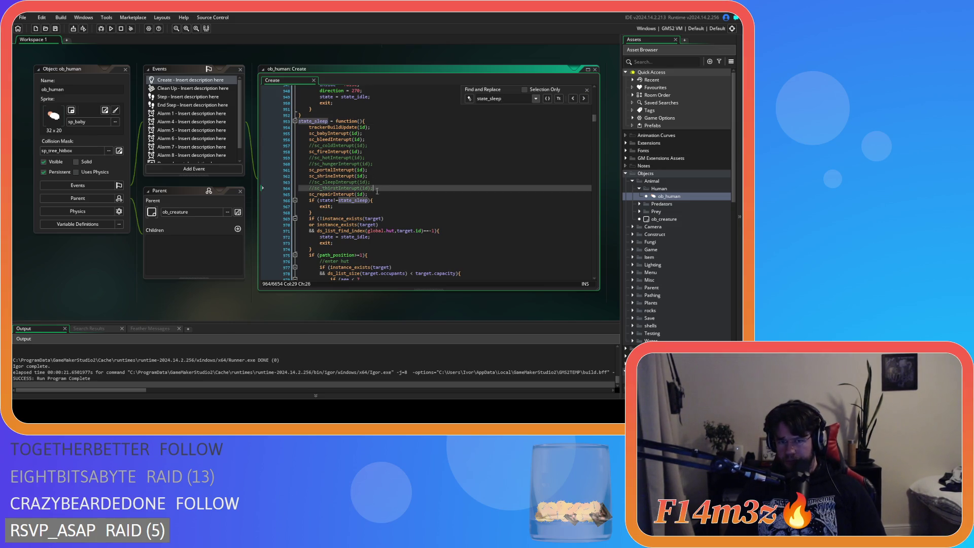
pyautogui.hotkey('ctrl', 'd')
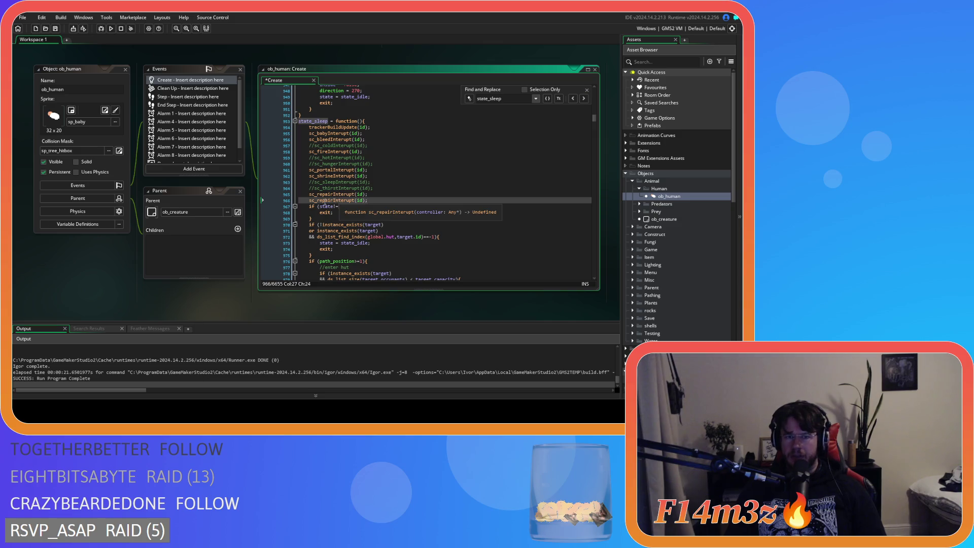
pyautogui.click(323, 201)
pyautogui.press('BackSpace')
pyautogui.press('BackSpace')
pyautogui.press('BackSpace')
pyautogui.press('Delete')
pyautogui.press('Delete')
pyautogui.press('Delete')
pyautogui.write('tentFuel')
# Paste sc_tentFuelInterupt(id) after the repair call in state_asleep and save the Create event.
pyautogui.moveTo(374, 201); pyautogui.dragTo(310, 201)
pyautogui.click(417, 189)
pyautogui.scroll(-20, 418, 190)
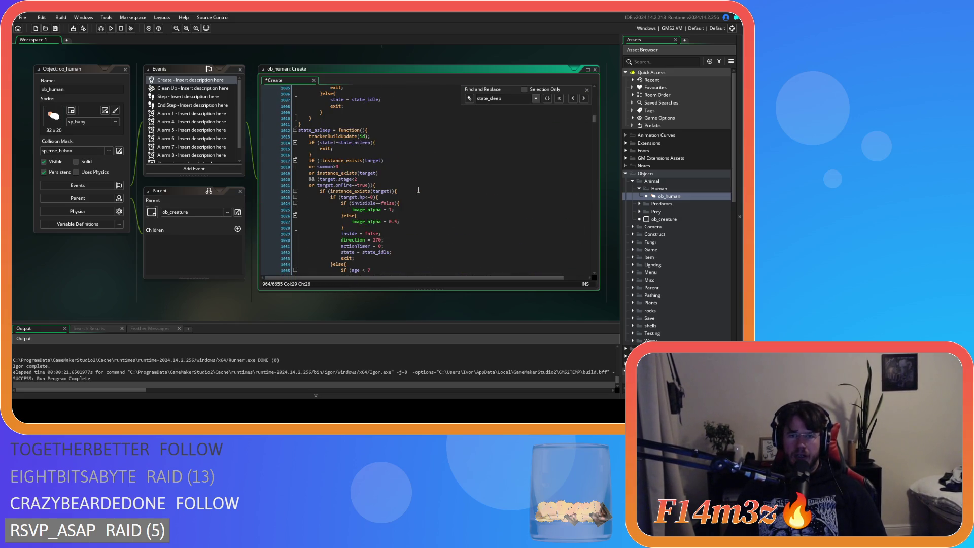
pyautogui.scroll(-20, 418, 190)
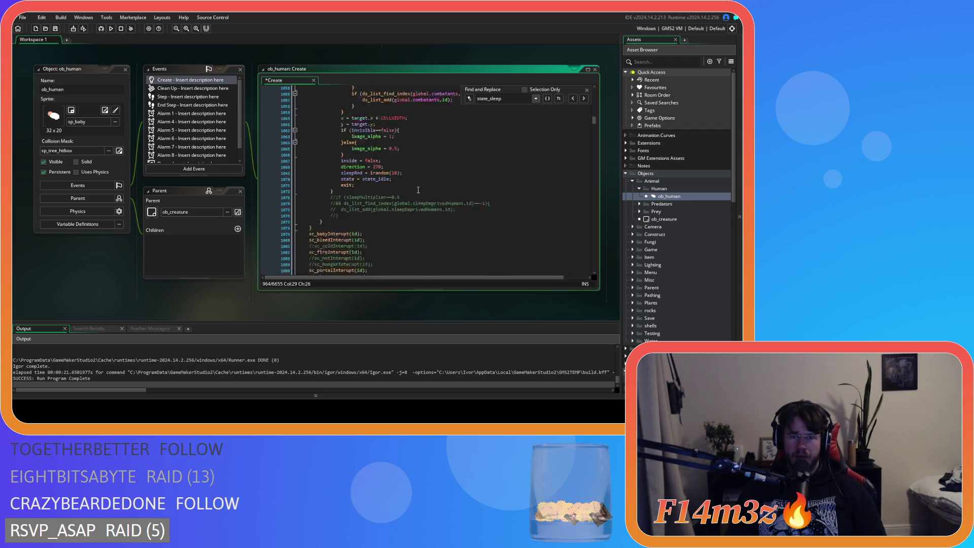
pyautogui.click(406, 204)
pyautogui.press('Return')
pyautogui.hotkey('ctrl', 'v')
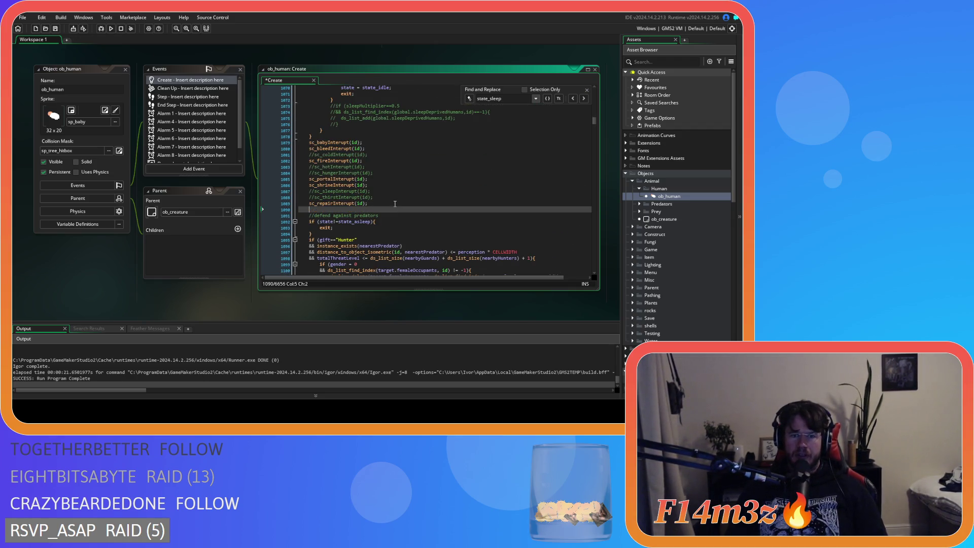
pyautogui.hotkey('ctrl', 's')
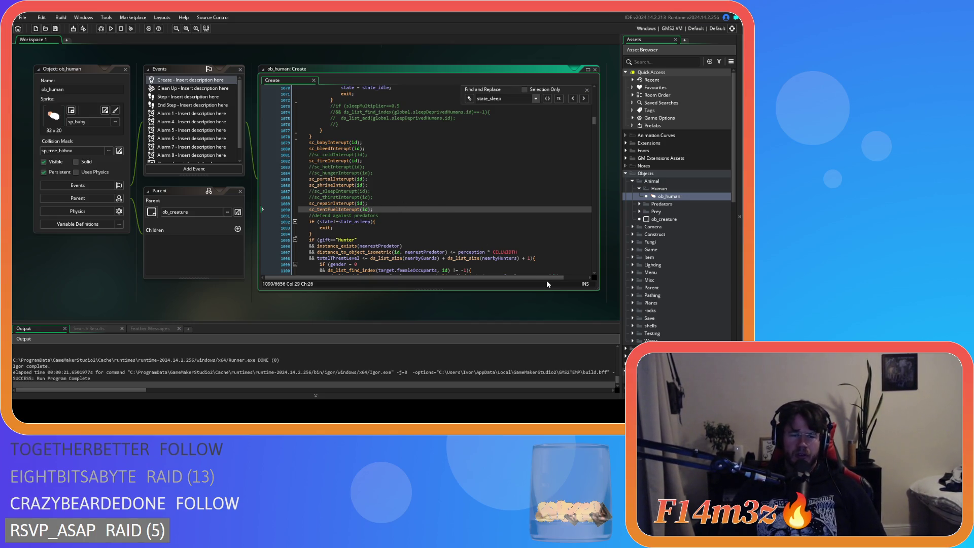
pyautogui.scroll(-6, 669, 239)
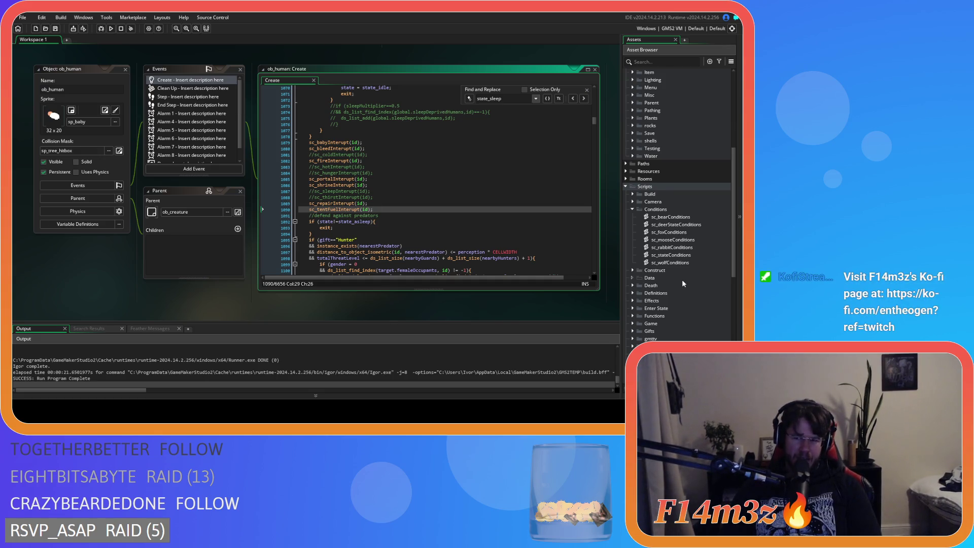
# Open sc_tentFuelInterupt from the Scripts > Interupts folder in the Asset Browser.
pyautogui.scroll(-3, 682, 279)
pyautogui.scroll(-3, 686, 212)
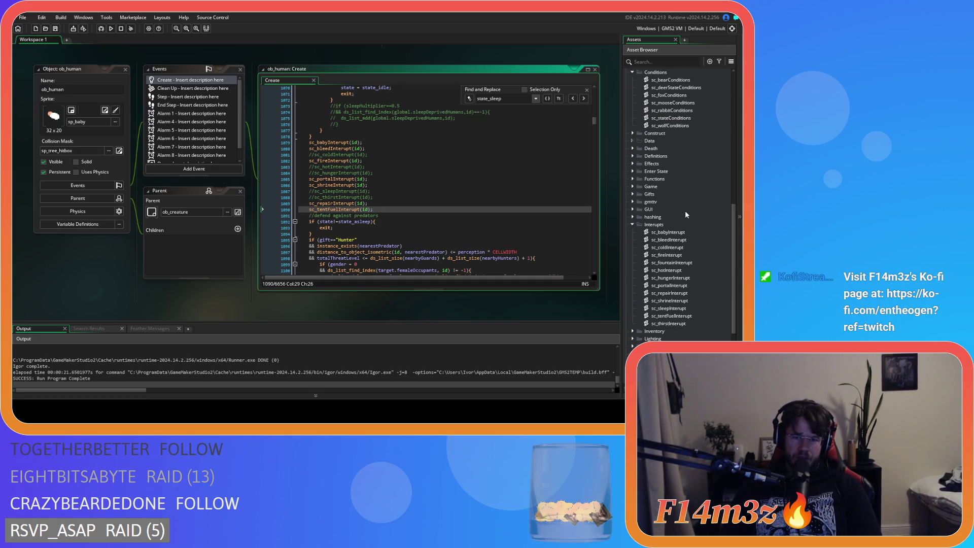
pyautogui.click(588, 89)
pyautogui.click(586, 168)
pyautogui.scroll(-3, 668, 294)
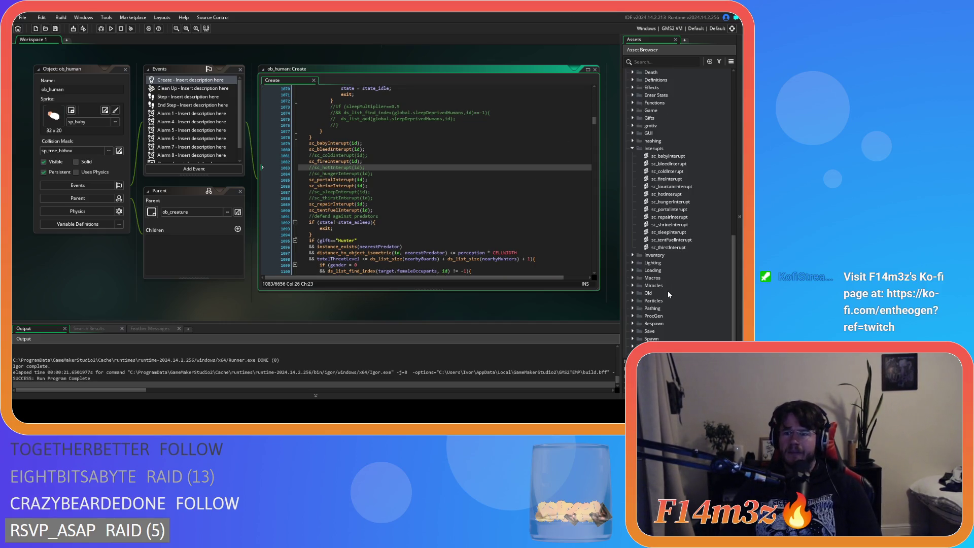
pyautogui.click(681, 255)
pyautogui.press('Up')
pyautogui.press('Up')
pyautogui.press('Up')
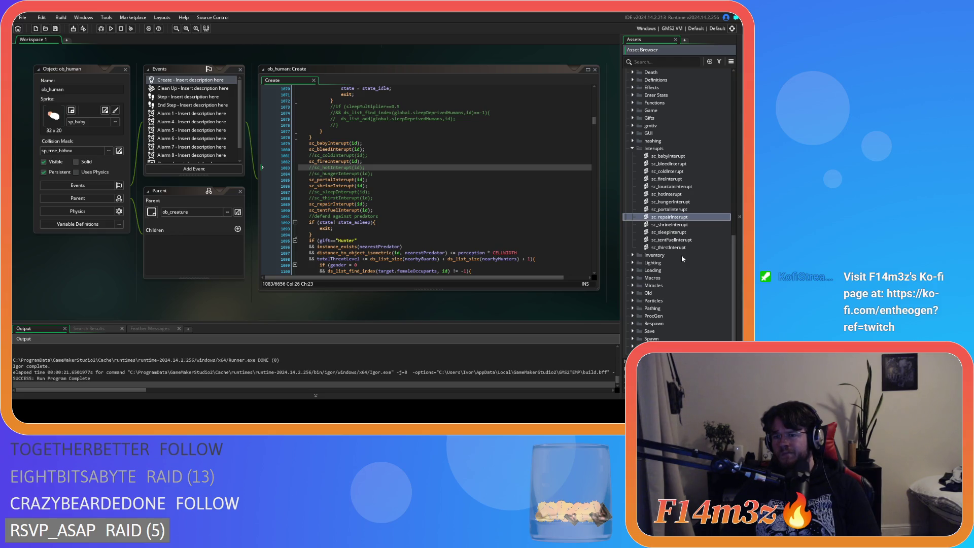
pyautogui.press('Down')
pyautogui.press('Down')
pyautogui.press('Down')
pyautogui.press('Return')
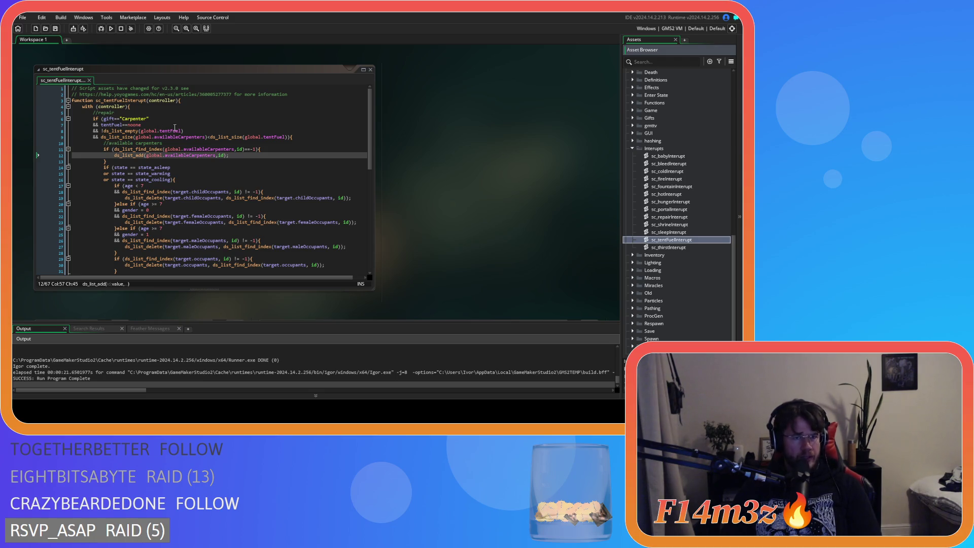
pyautogui.click(57, 131)
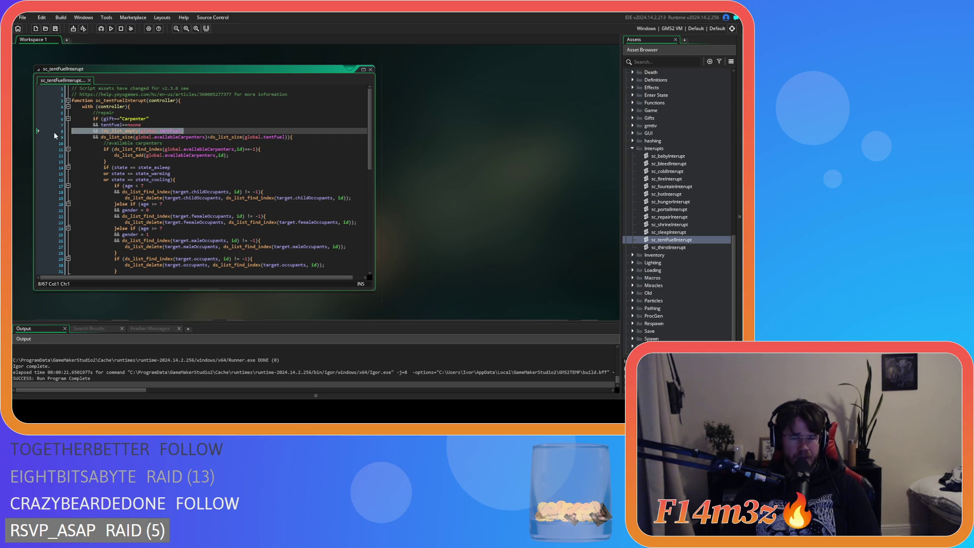
# Remove the '&& !ds_list_empty(global.tentFuel)' check from the Carpenter condition and save.
pyautogui.moveTo(224, 137); pyautogui.dragTo(265, 137)
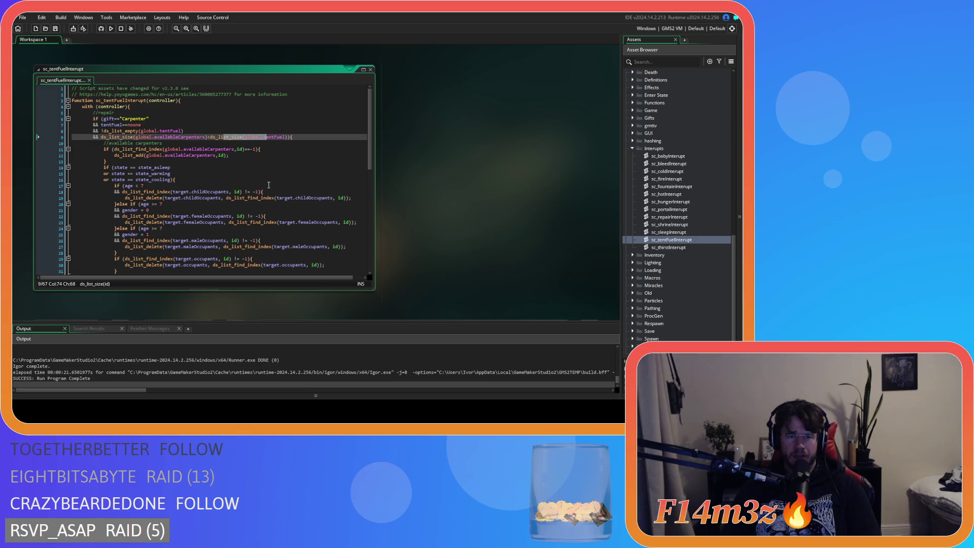
pyautogui.moveTo(262, 137); pyautogui.dragTo(277, 137)
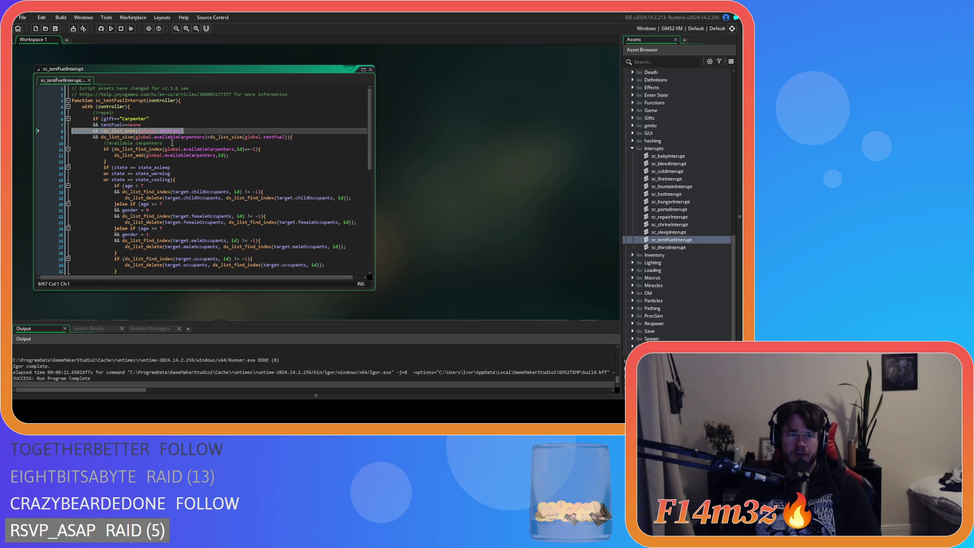
pyautogui.click(212, 143)
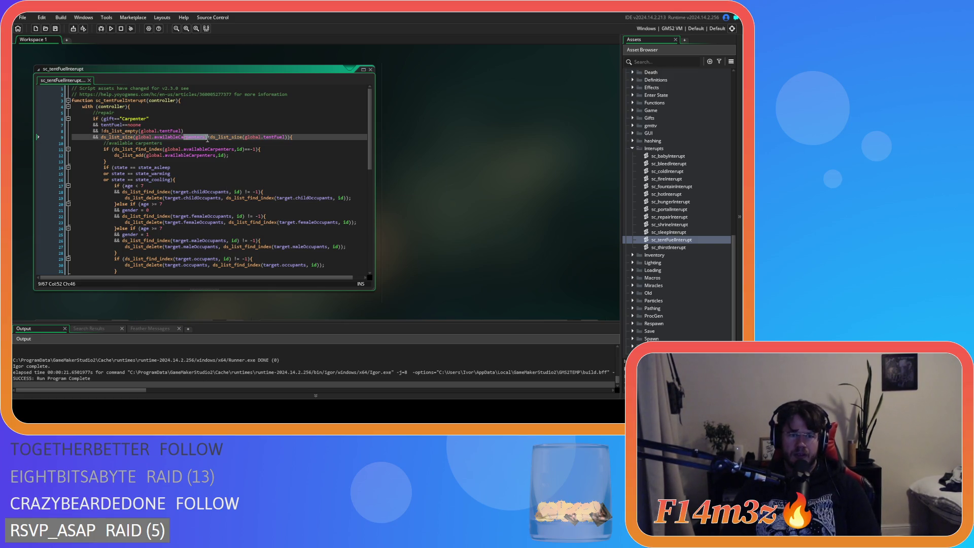
pyautogui.moveTo(185, 137); pyautogui.dragTo(205, 137)
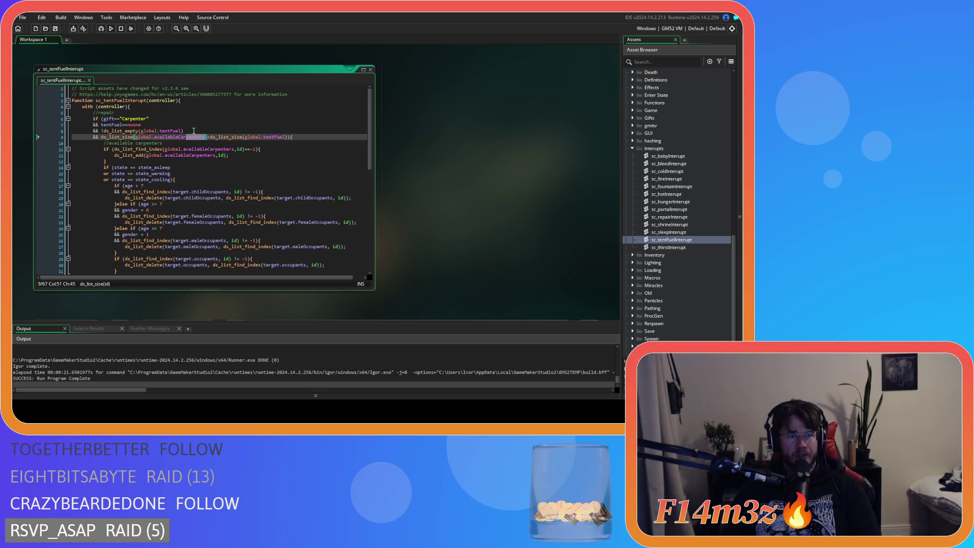
pyautogui.moveTo(194, 131); pyautogui.dragTo(213, 127)
pyautogui.press('BackSpace')
pyautogui.hotkey('ctrl', 's')
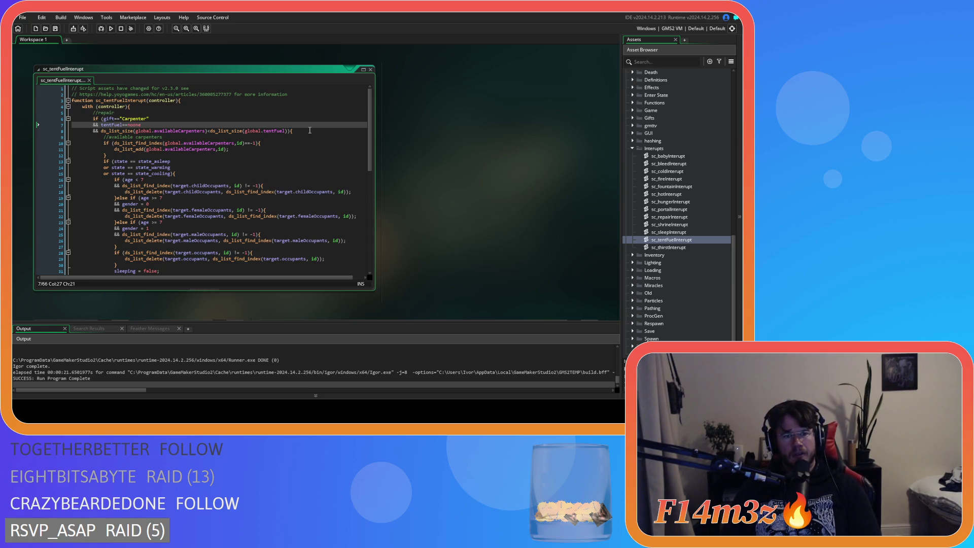
pyautogui.click(310, 133)
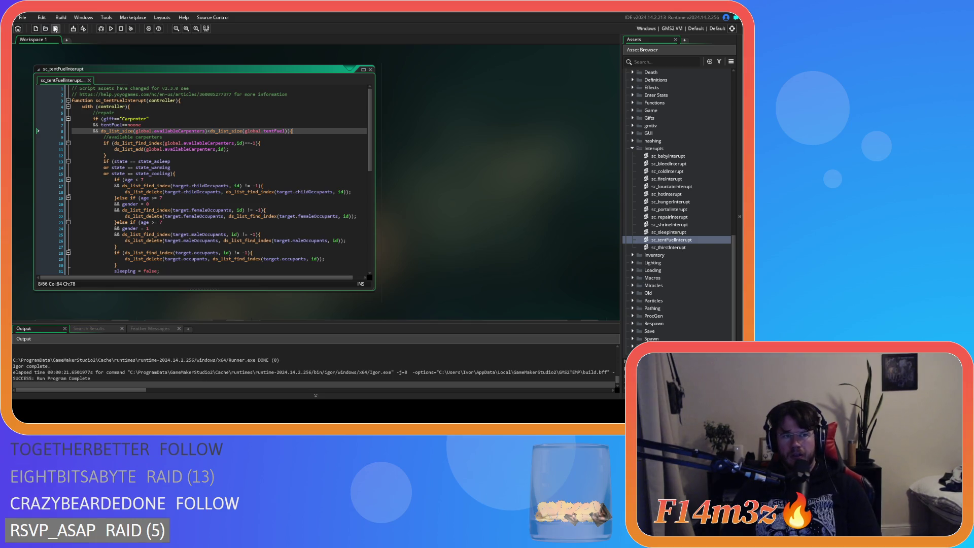
pyautogui.rightClick(460, 173)
# Close all editor windows, collapse the Interupts, Conditions and Objects folders, and run the game.
pyautogui.moveTo(477, 183)
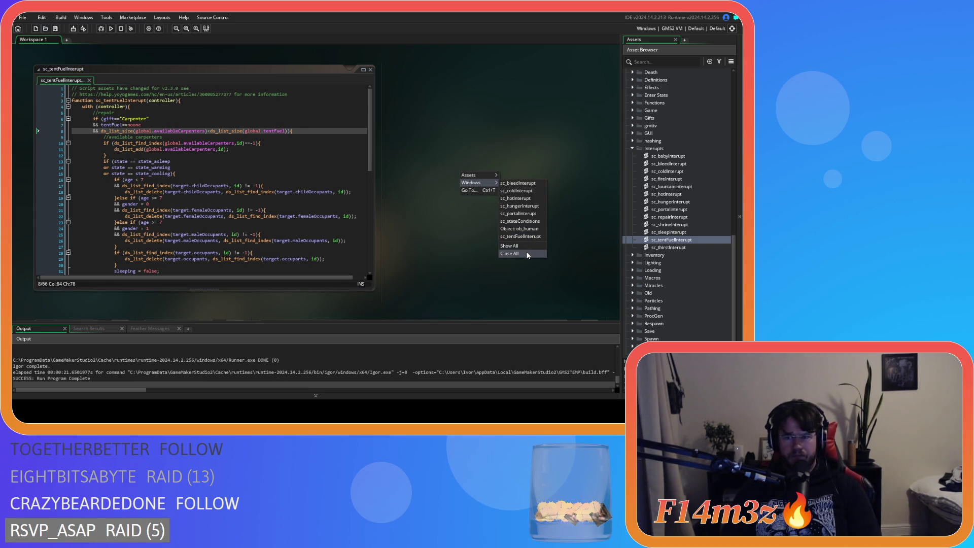
pyautogui.click(509, 253)
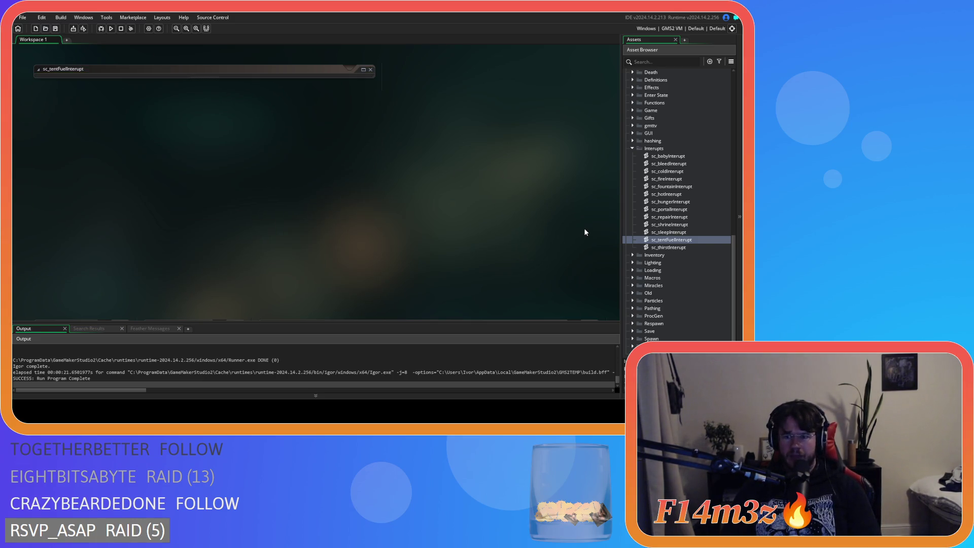
pyautogui.click(632, 148)
pyautogui.scroll(5, 637, 159)
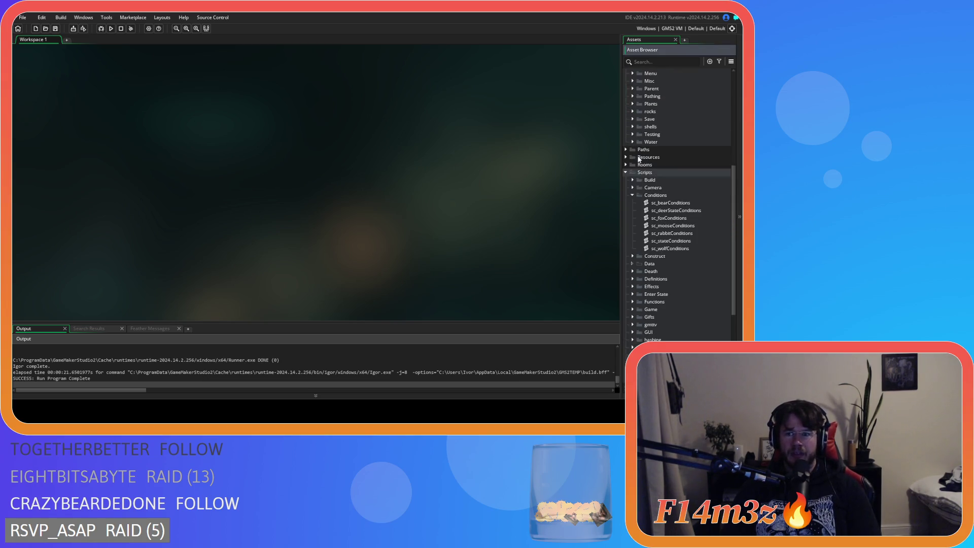
pyautogui.click(632, 195)
pyautogui.scroll(5, 626, 183)
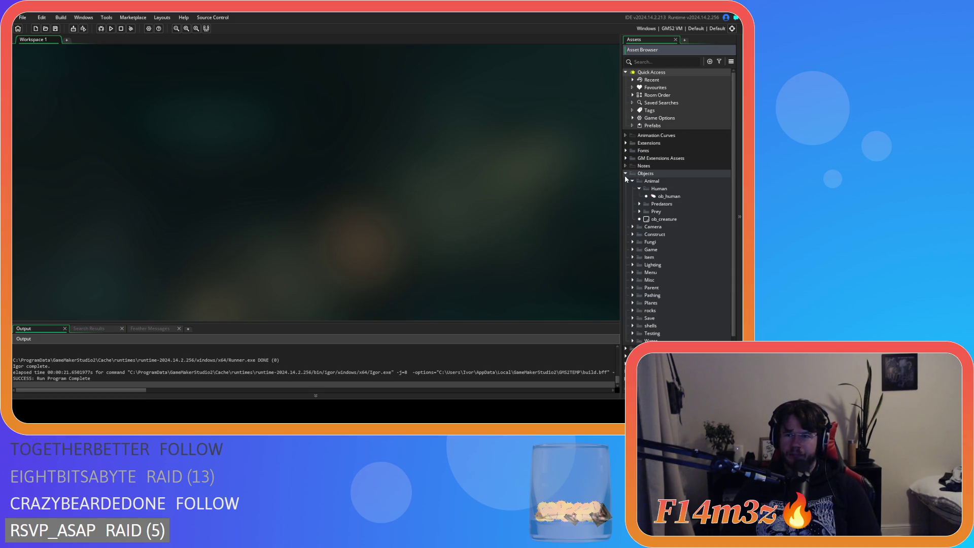
pyautogui.click(632, 182)
pyautogui.click(626, 174)
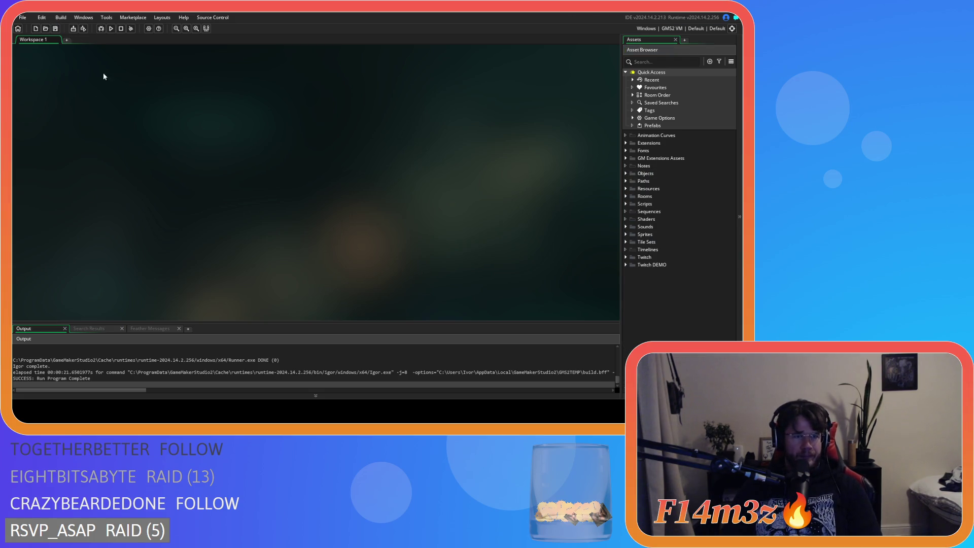
pyautogui.click(111, 29)
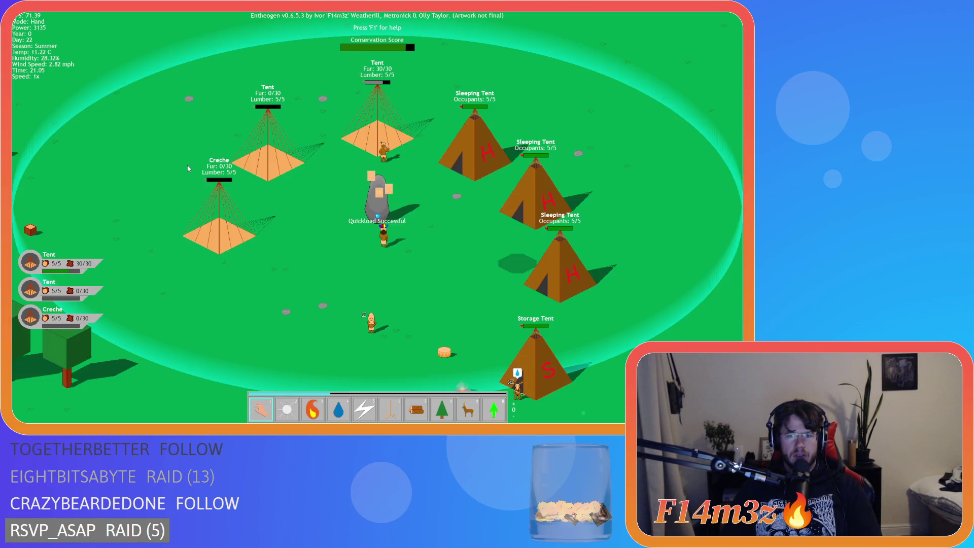
# Zoom in and out on the tent camp while the game runs toward nightfall.
pyautogui.scroll(-5, 202, 179)
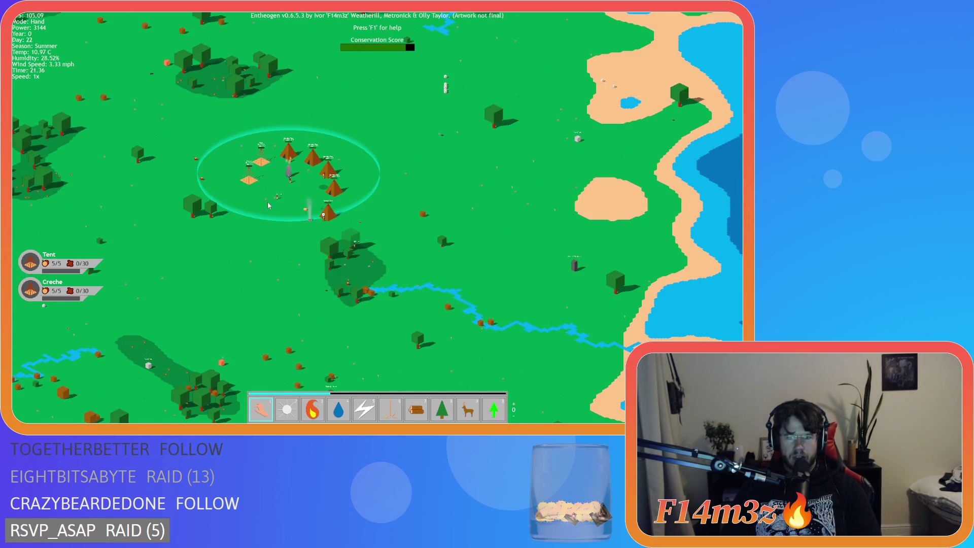
pyautogui.scroll(5, 269, 206)
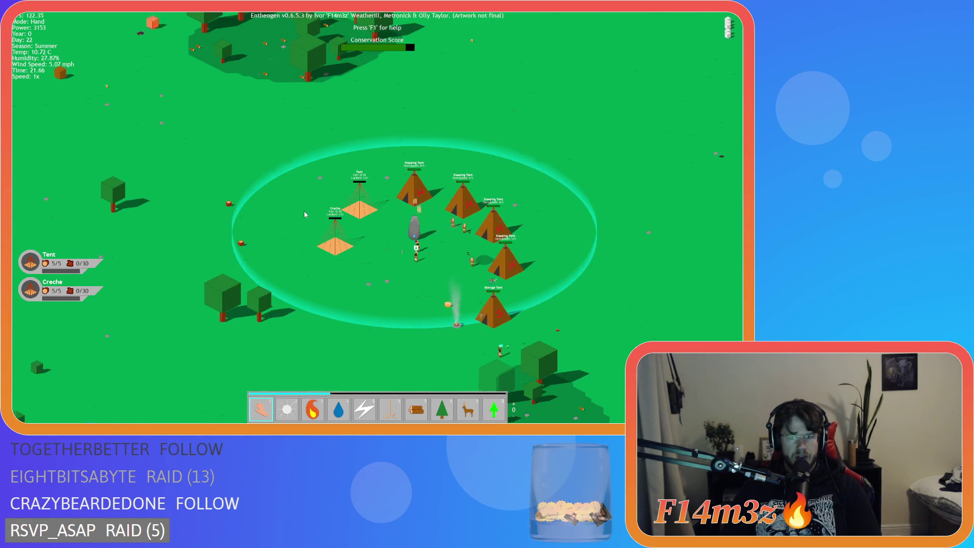
pyautogui.scroll(-5, 303, 211)
pyautogui.scroll(8, 304, 211)
pyautogui.scroll(-8, 304, 212)
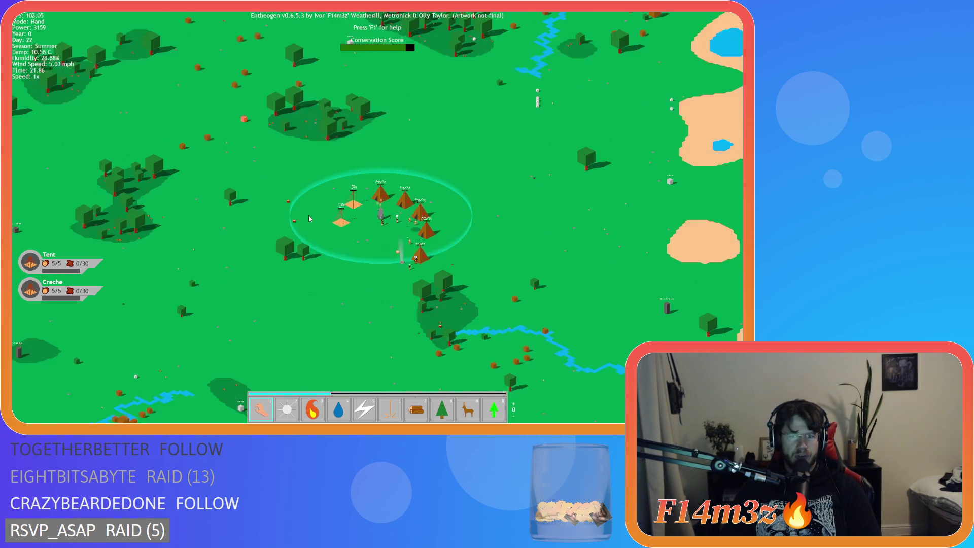
pyautogui.scroll(-5, 308, 218)
pyautogui.scroll(3, 449, 258)
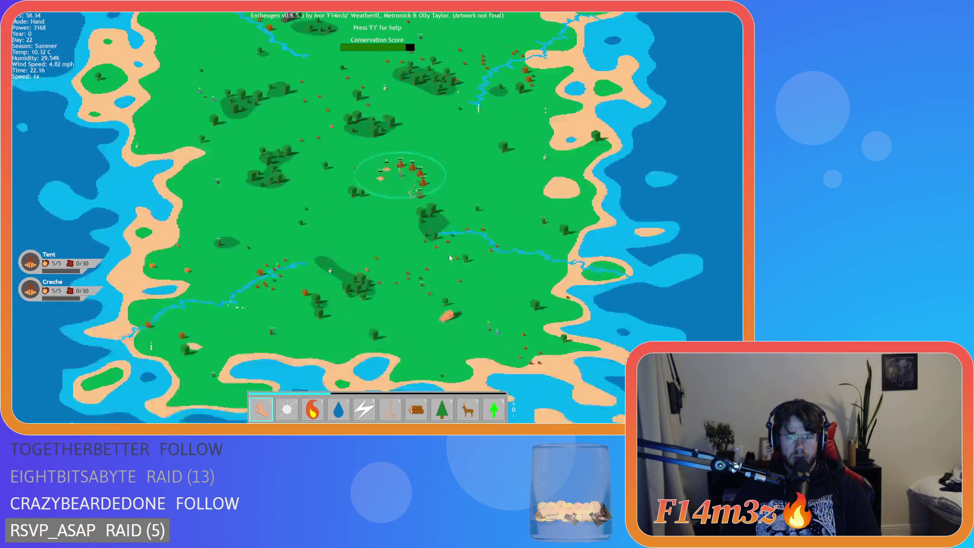
pyautogui.scroll(5, 474, 251)
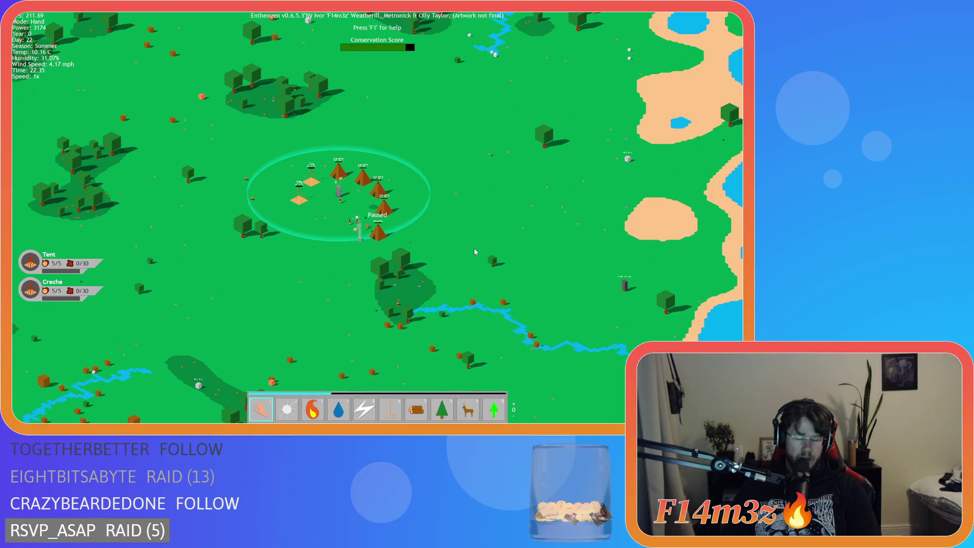
pyautogui.scroll(-6, 475, 252)
pyautogui.scroll(3, 383, 223)
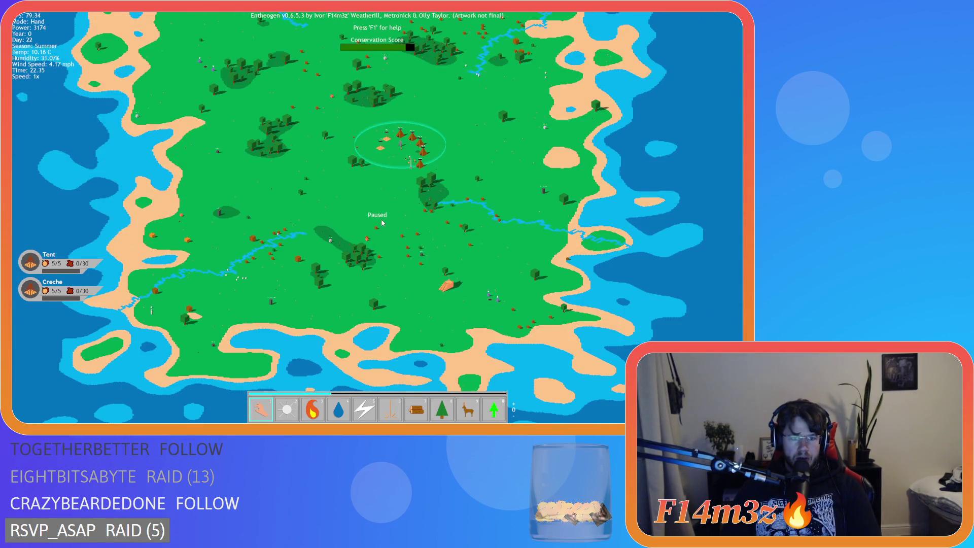
pyautogui.scroll(5, 381, 223)
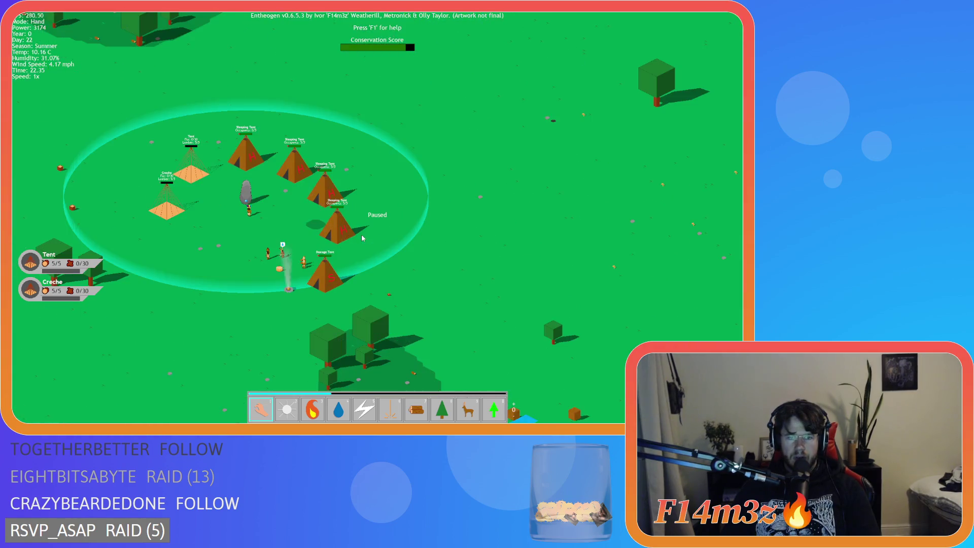
pyautogui.scroll(3, 363, 237)
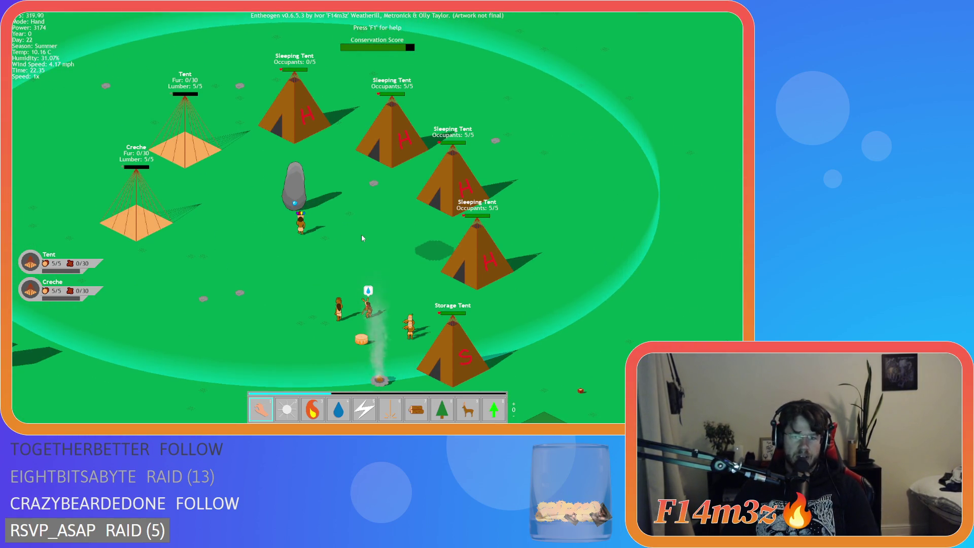
pyautogui.scroll(-3, 362, 237)
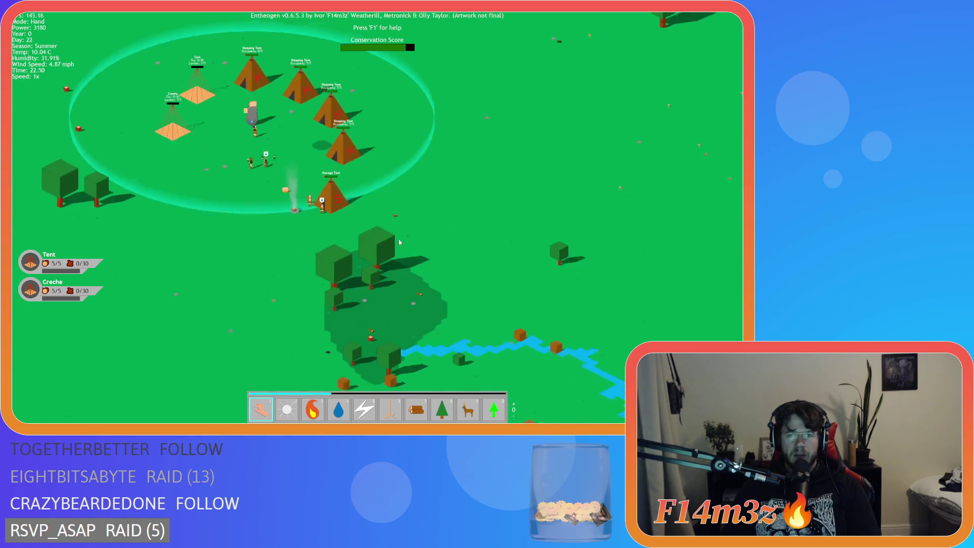
pyautogui.scroll(-2, 399, 243)
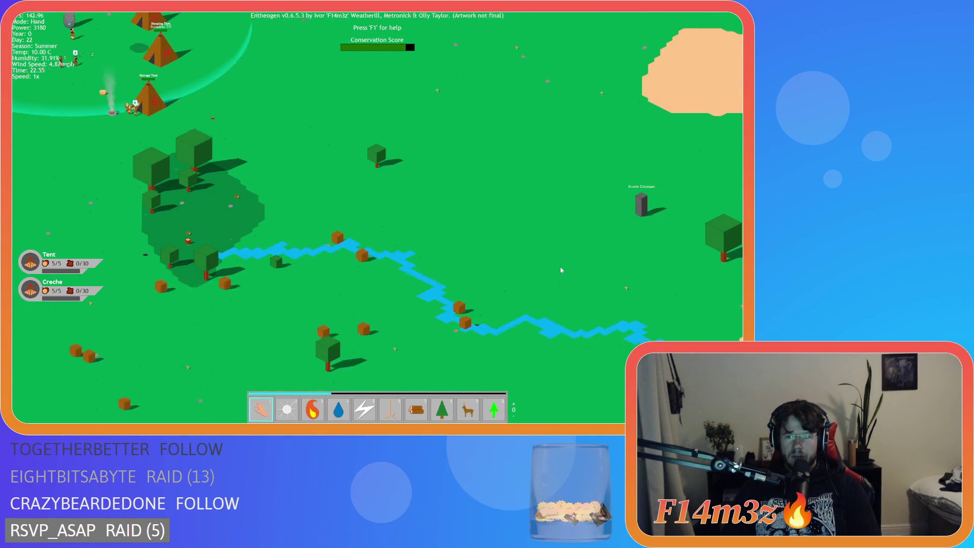
pyautogui.scroll(5, 605, 274)
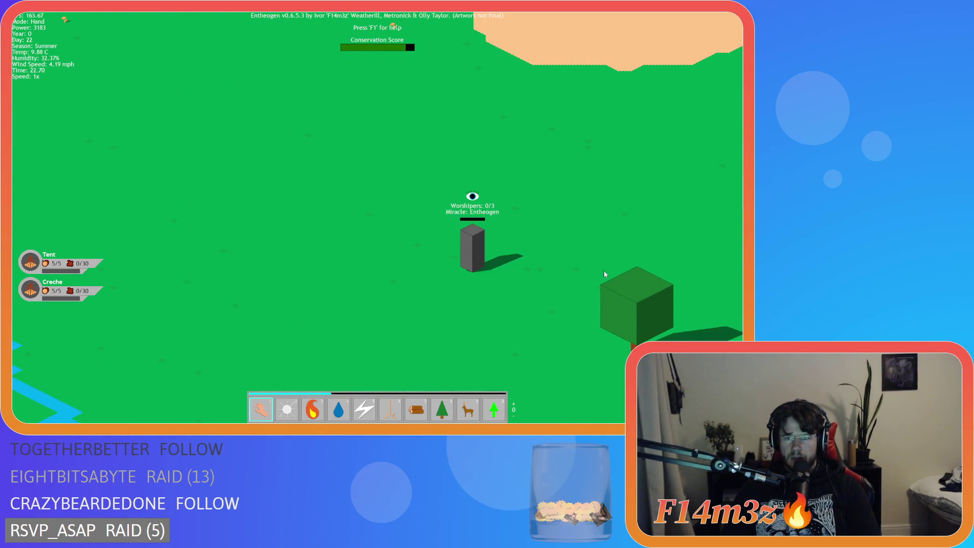
pyautogui.scroll(-6, 605, 275)
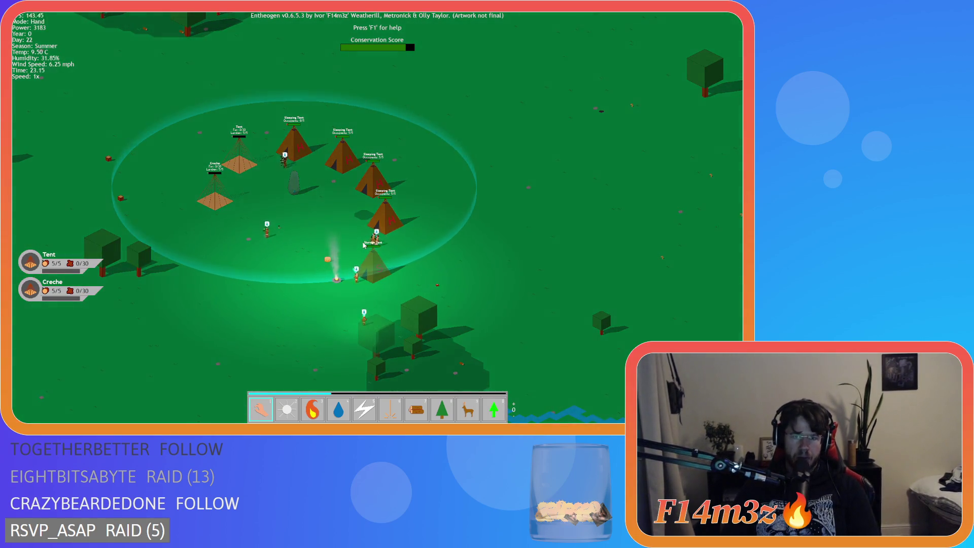
pyautogui.scroll(-3, 516, 310)
pyautogui.scroll(5, 517, 311)
# Pause and resume, pan across the camp and coast, then show the storage inventory.
pyautogui.press('p')
pyautogui.scroll(-3, 517, 311)
pyautogui.press('p')
pyautogui.scroll(4, 219, 241)
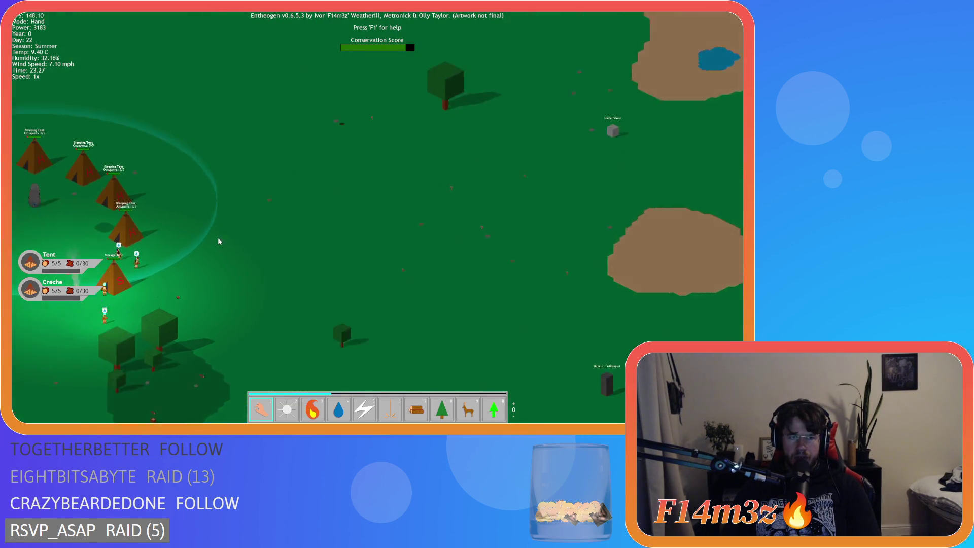
pyautogui.press('a')
pyautogui.scroll(4, 235, 253)
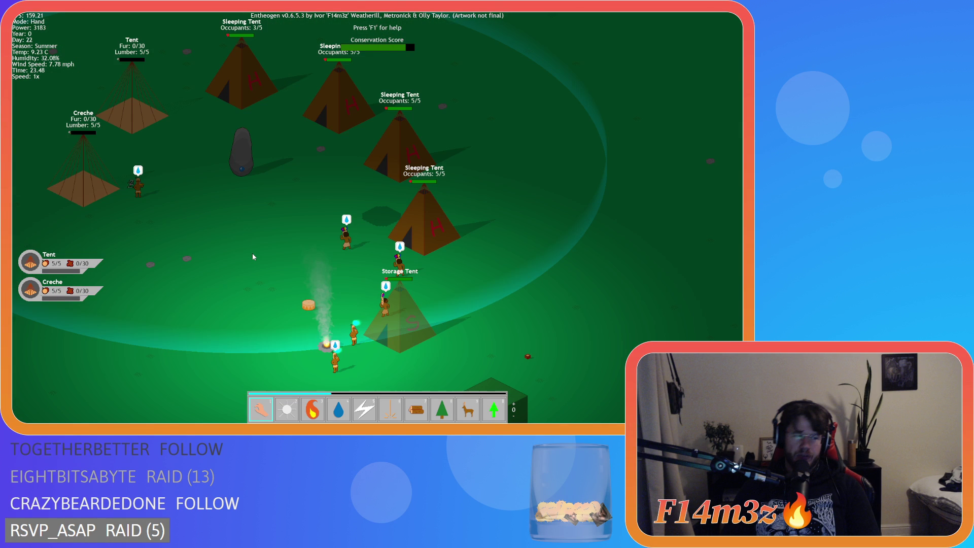
pyautogui.press('w')
pyautogui.press('a')
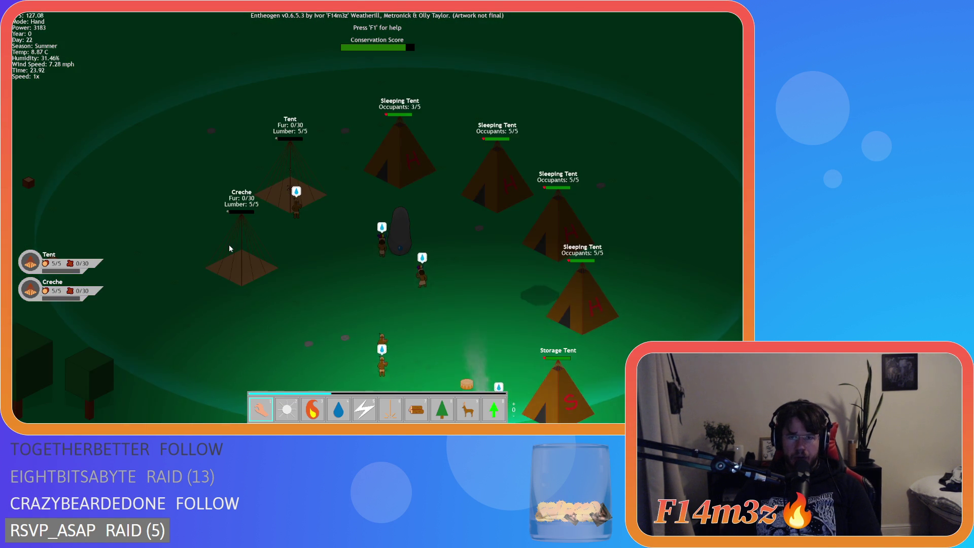
pyautogui.press('w')
pyautogui.press('d')
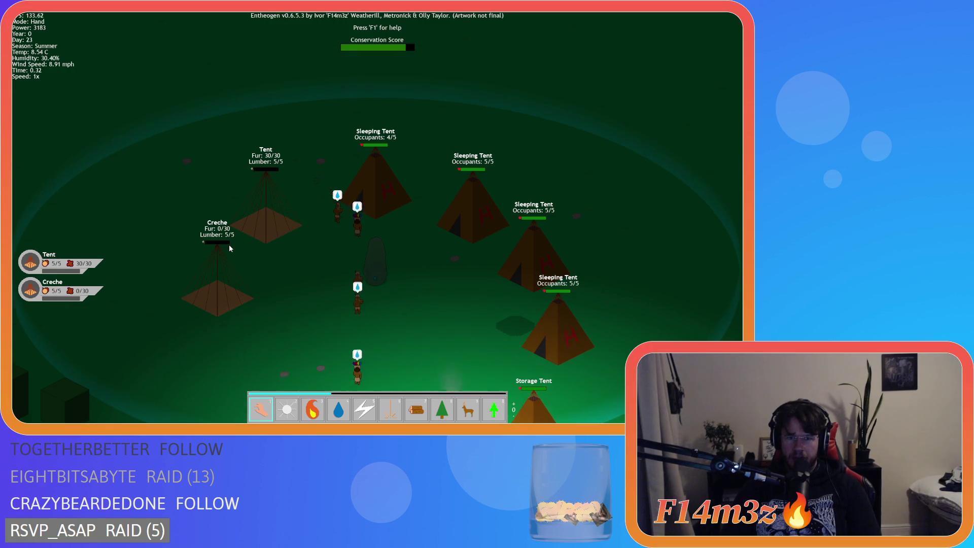
pyautogui.scroll(2, 229, 245)
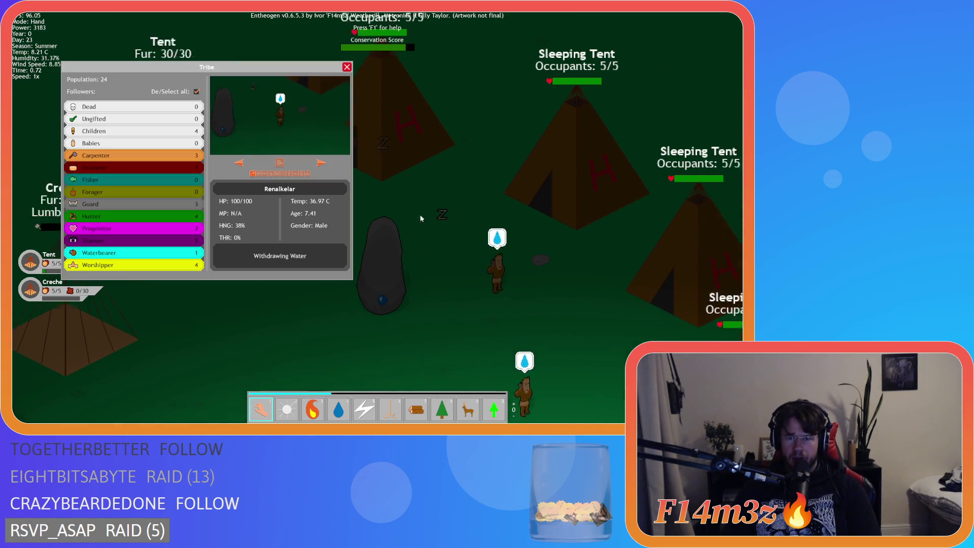
pyautogui.press('s')
pyautogui.press('d')
pyautogui.scroll(-3, 343, 115)
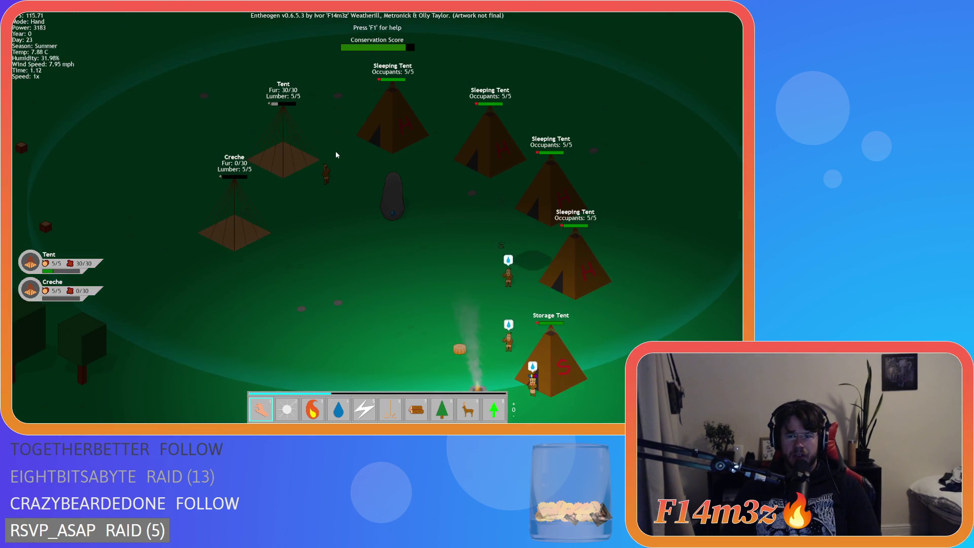
pyautogui.scroll(-3, 336, 152)
pyautogui.scroll(-3, 336, 151)
pyautogui.scroll(3, 336, 151)
pyautogui.scroll(-3, 336, 151)
pyautogui.press('w')
pyautogui.press('a')
pyautogui.press('d')
pyautogui.press('s')
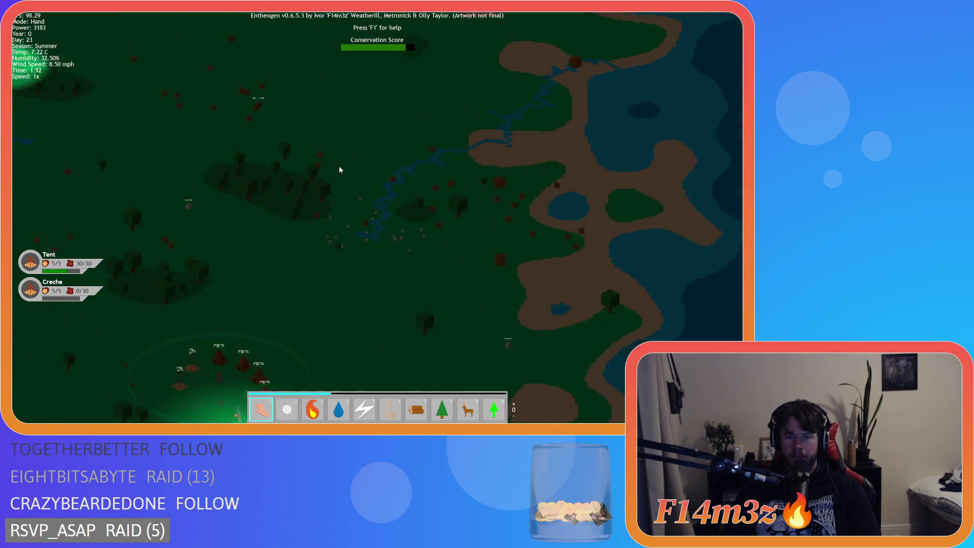
pyautogui.press('s')
pyautogui.press('a')
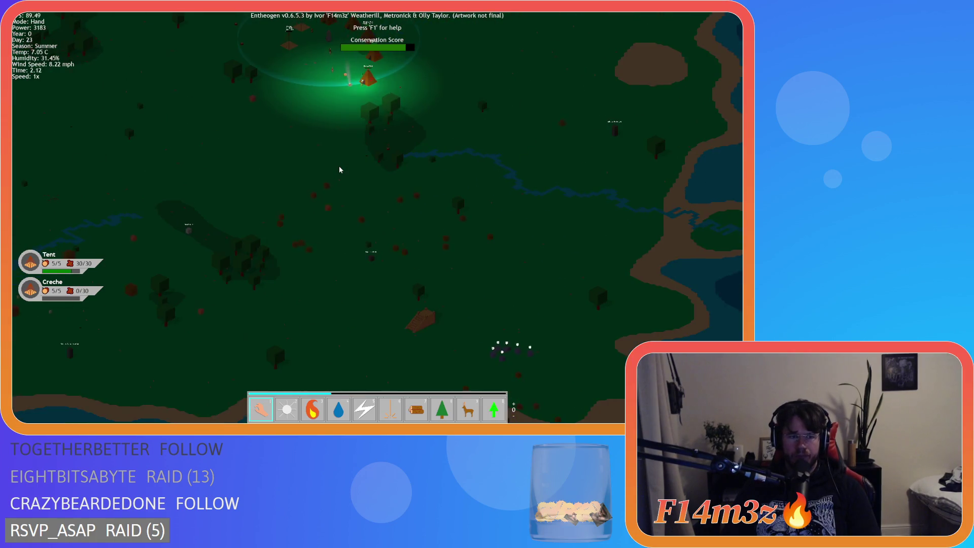
pyautogui.scroll(3, 339, 169)
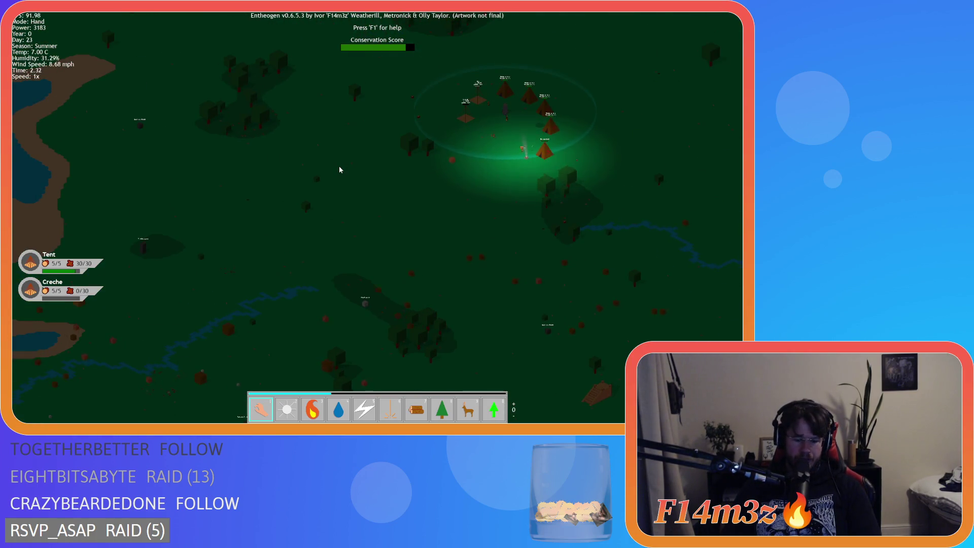
pyautogui.press('i')
pyautogui.press('space')
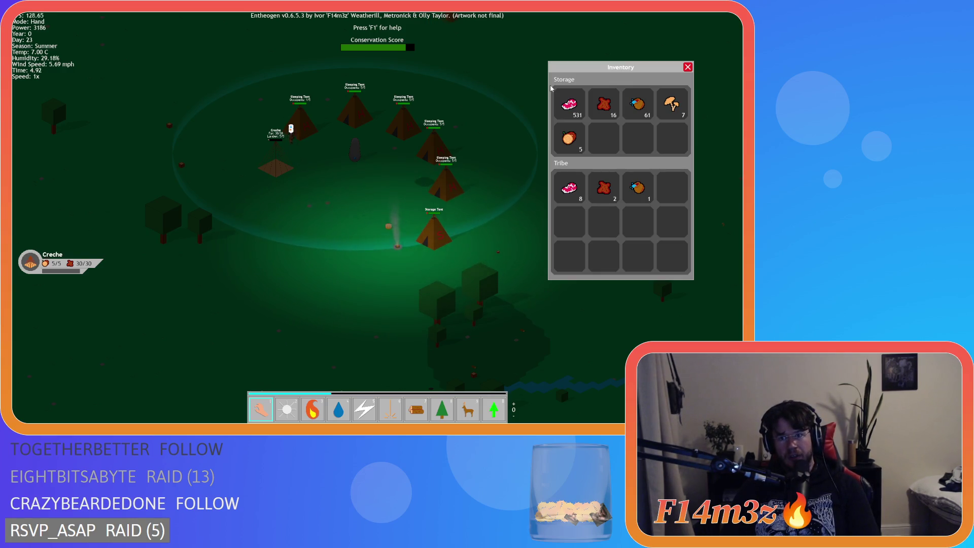
# Close the inventory and inspect a villager walking near the Creche.
pyautogui.press('i')
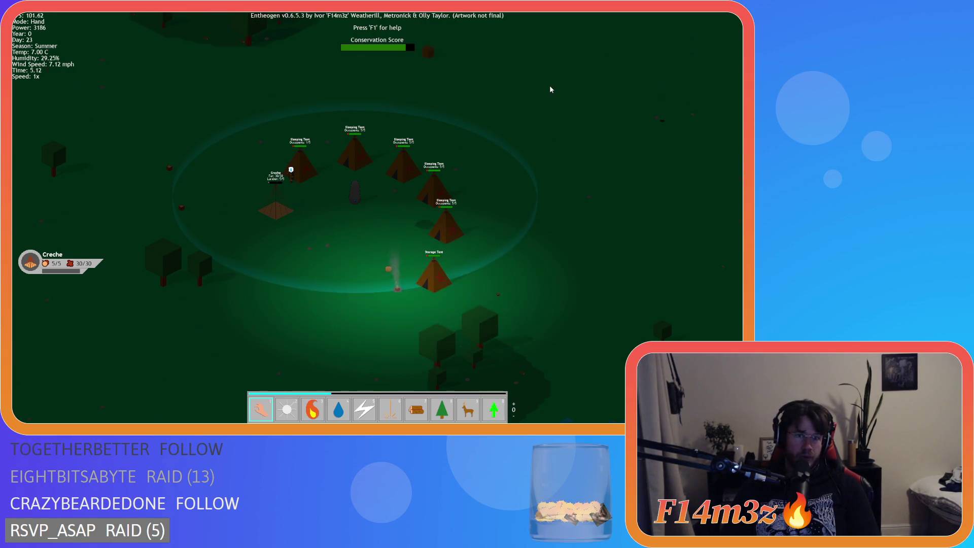
pyautogui.scroll(5, 451, 144)
pyautogui.scroll(3, 326, 173)
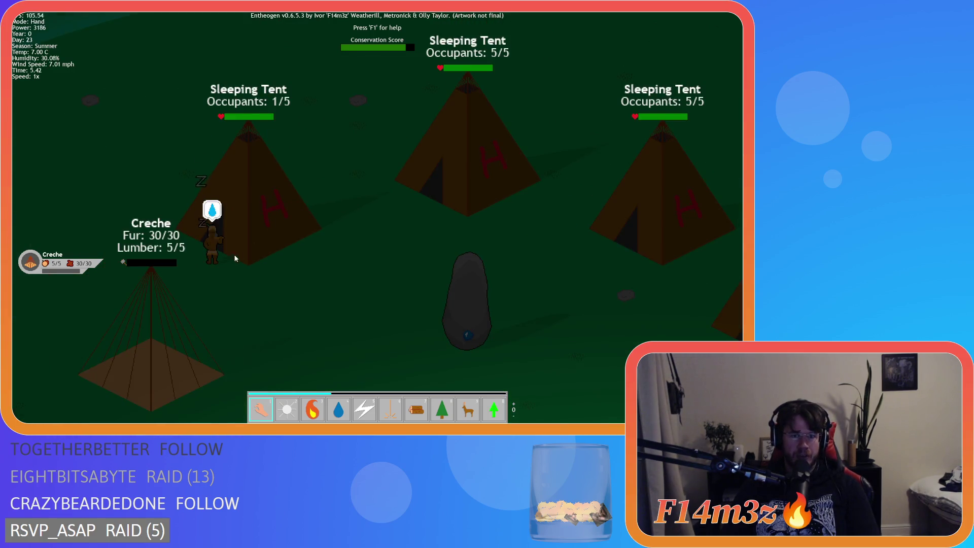
pyautogui.click(211, 260)
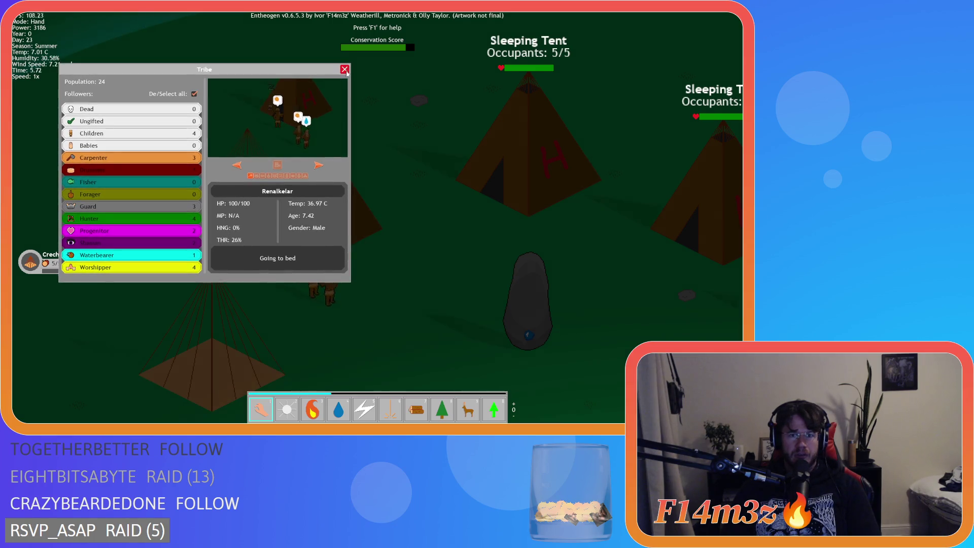
pyautogui.click(345, 69)
pyautogui.scroll(-5, 363, 160)
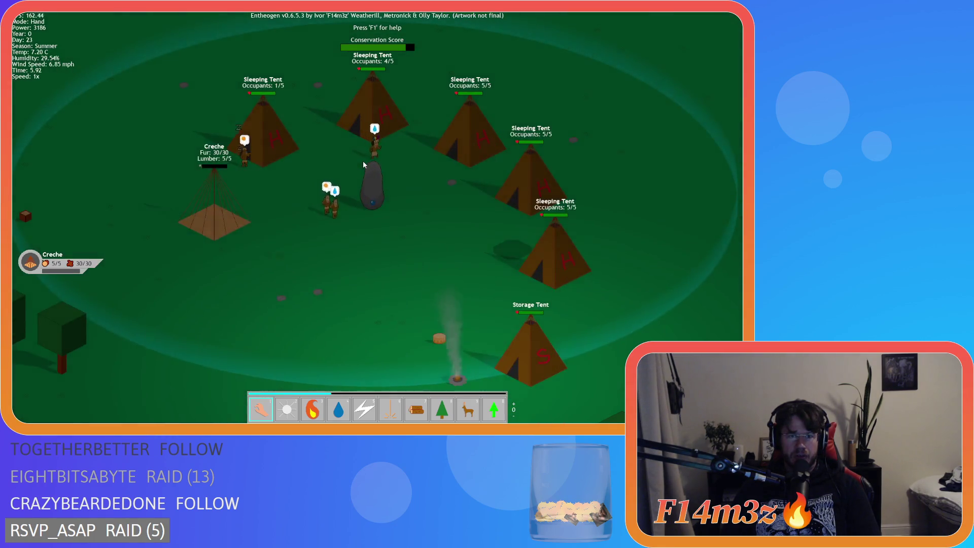
pyautogui.scroll(5, 363, 160)
pyautogui.scroll(-5, 364, 160)
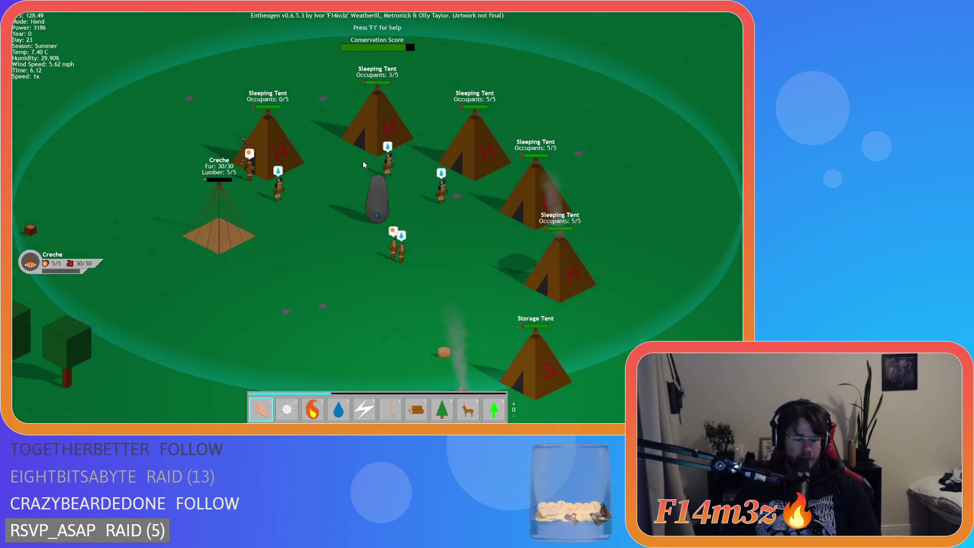
# Inspect the villager going to bed, then quit the game back to GameMaker.
pyautogui.click(249, 175)
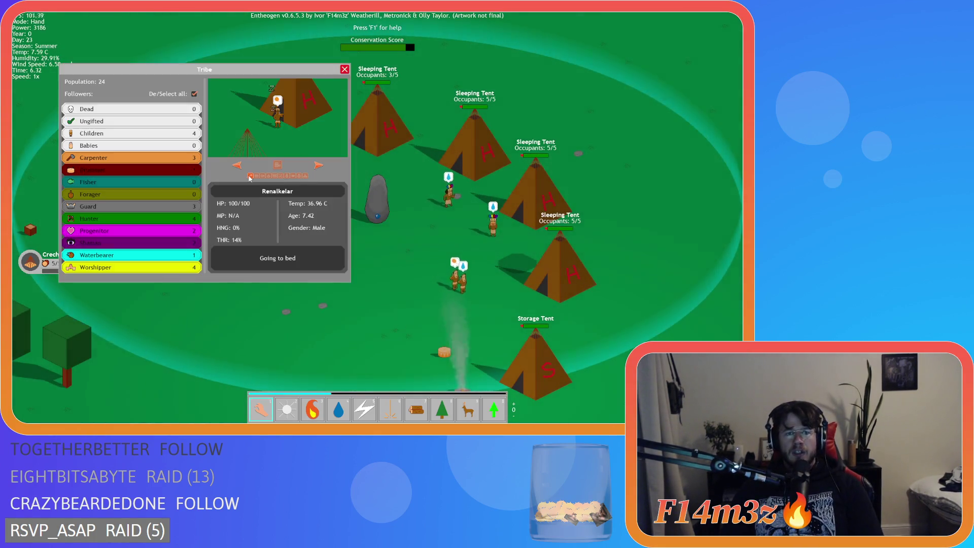
pyautogui.scroll(5, 415, 193)
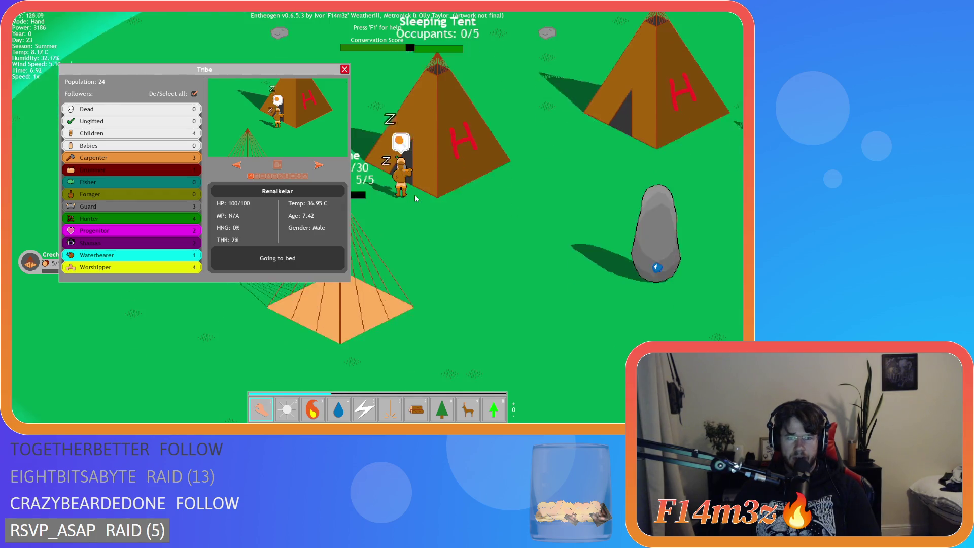
pyautogui.scroll(-5, 415, 198)
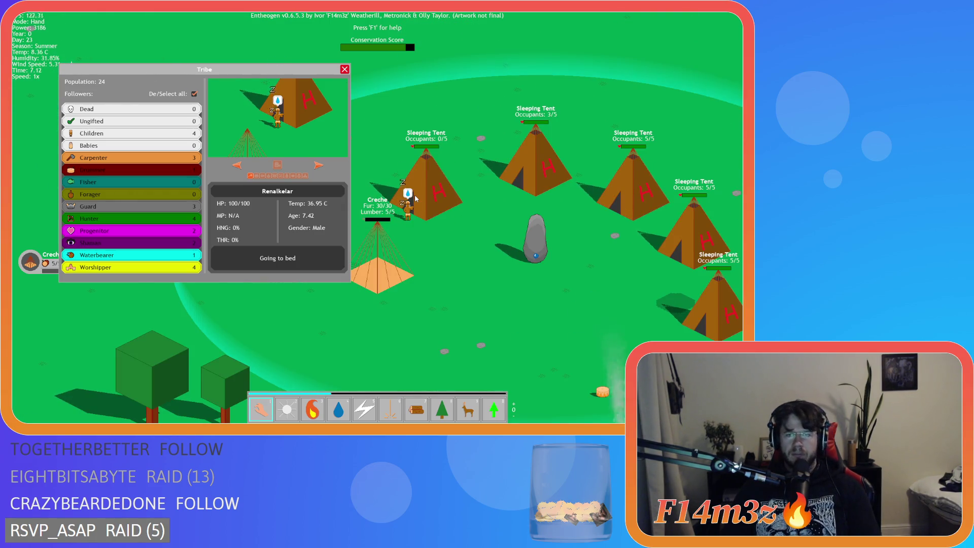
pyautogui.press('Escape')
pyautogui.press('Escape')
pyautogui.press('Return')
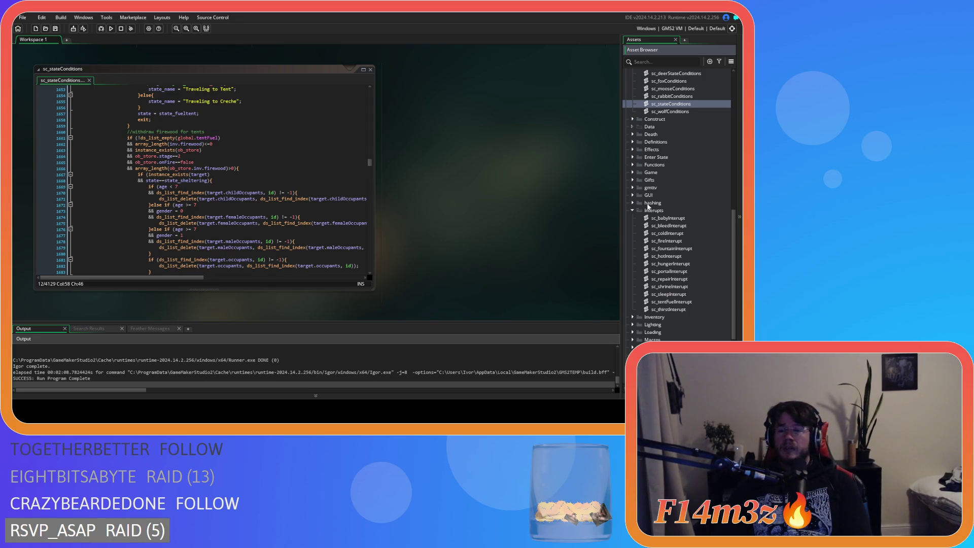
# Review the ob_store.onFire==false firewood-withdrawal conditions, then open sc_repairInterupt from the Interupts folder.
pyautogui.click(334, 162)
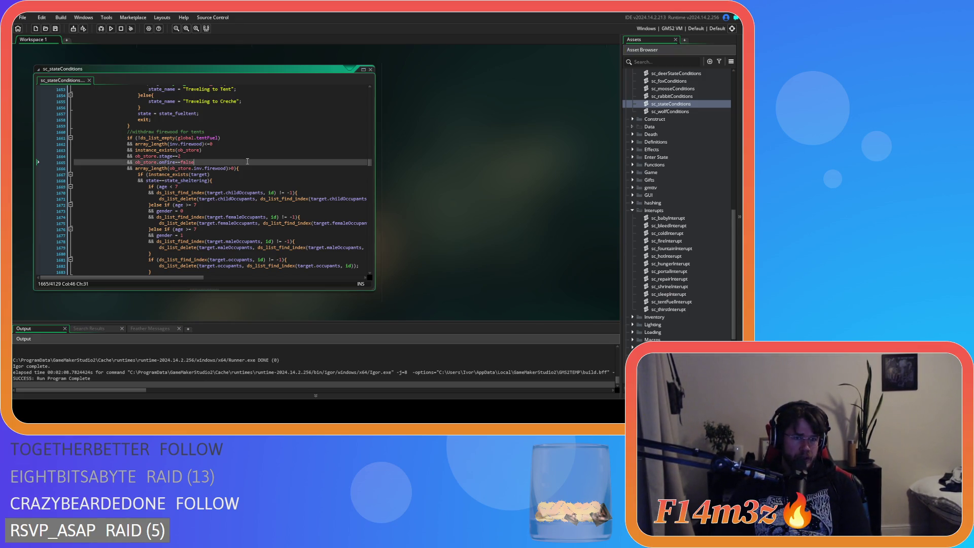
pyautogui.scroll(3, 334, 190)
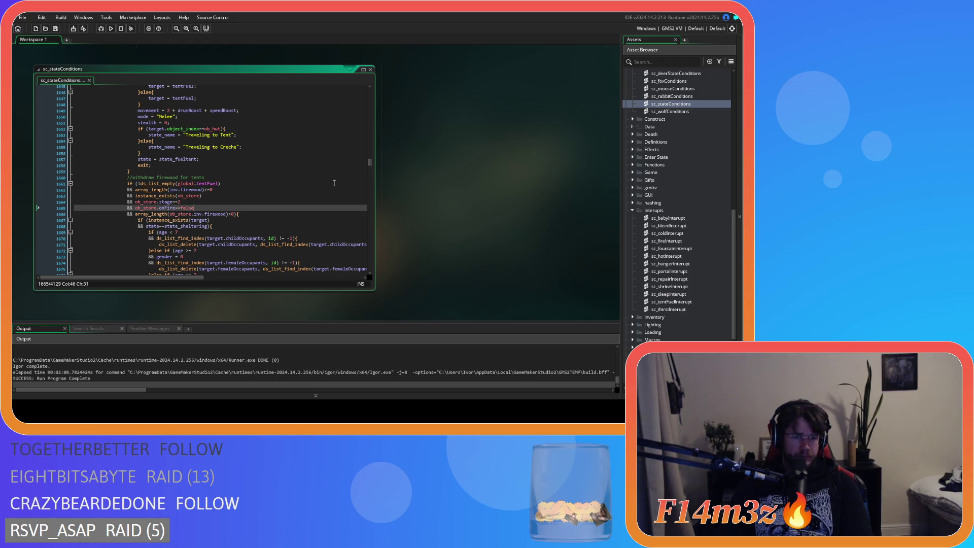
pyautogui.scroll(3, 332, 188)
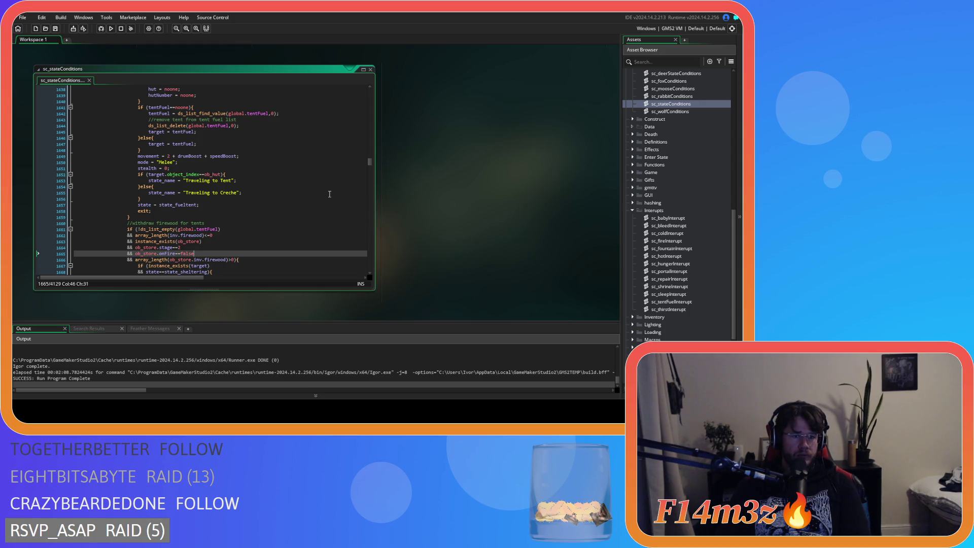
pyautogui.scroll(-3, 335, 195)
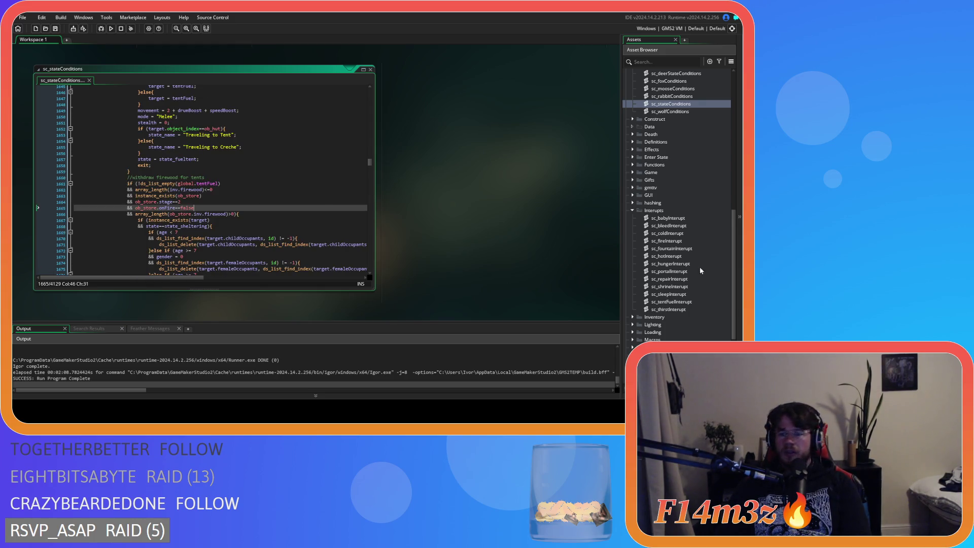
pyautogui.click(681, 302)
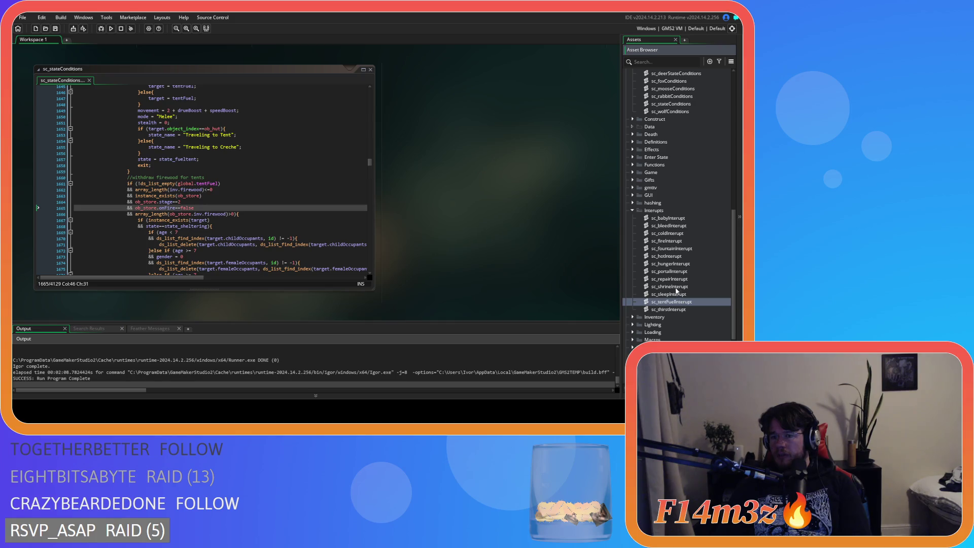
pyautogui.doubleClick(676, 280)
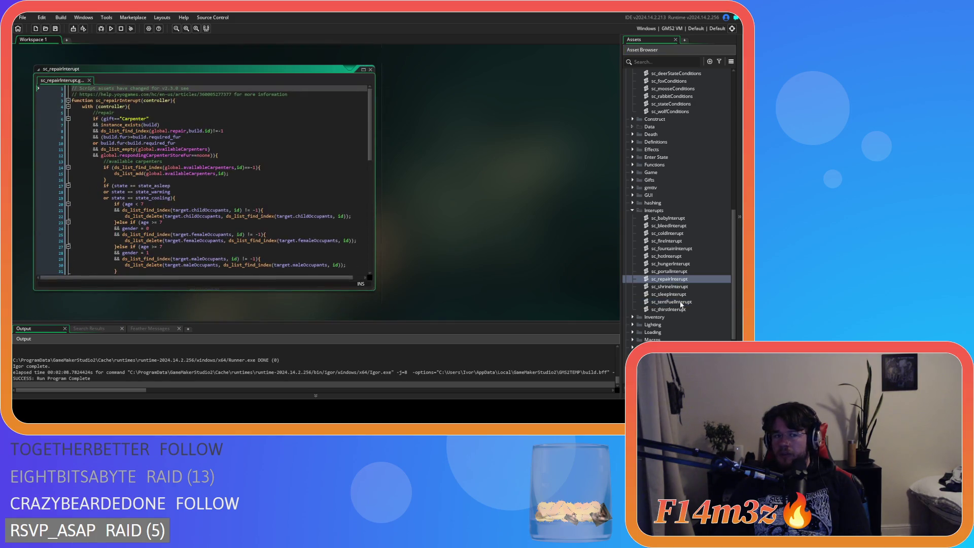
# Open sc_tentFuelInterupt and inspect its tentFuel==noone and ds_list_size carpenter-count conditions.
pyautogui.doubleClick(680, 302)
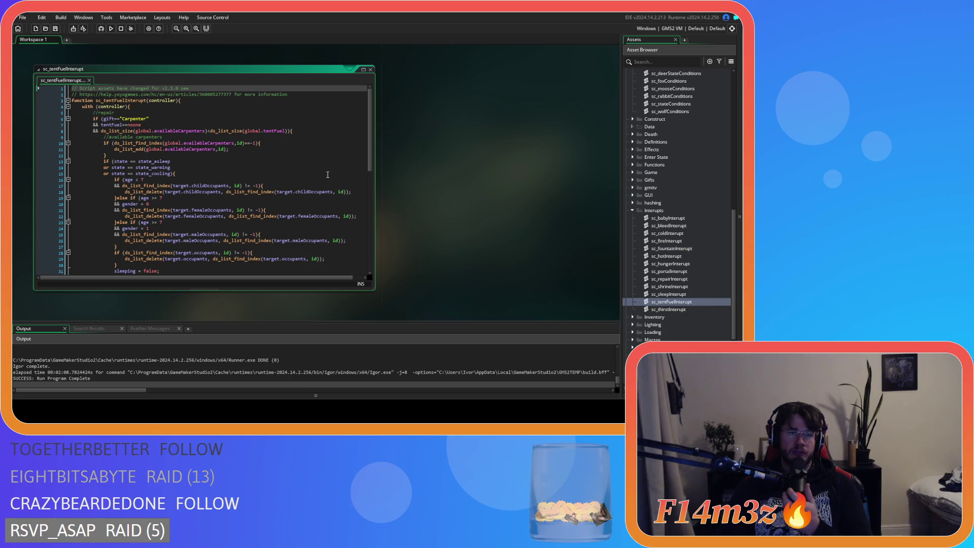
pyautogui.press('Down')
pyautogui.press('Down')
pyautogui.press('Down')
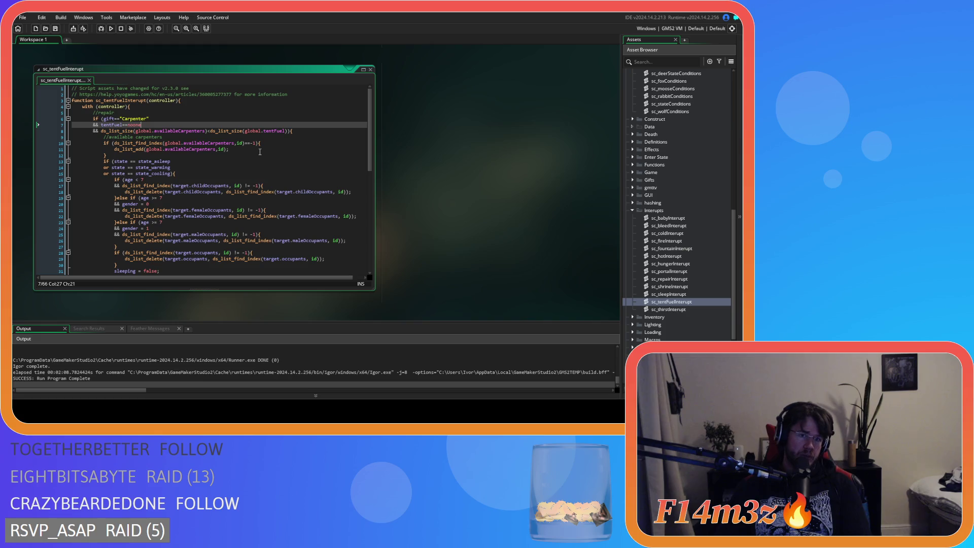
pyautogui.click(311, 135)
pyautogui.click(316, 130)
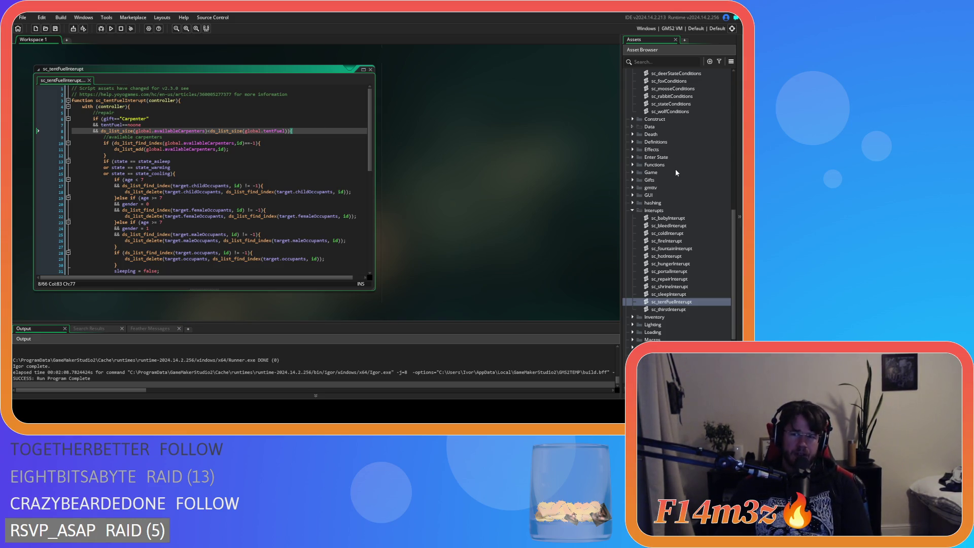
pyautogui.scroll(3, 675, 169)
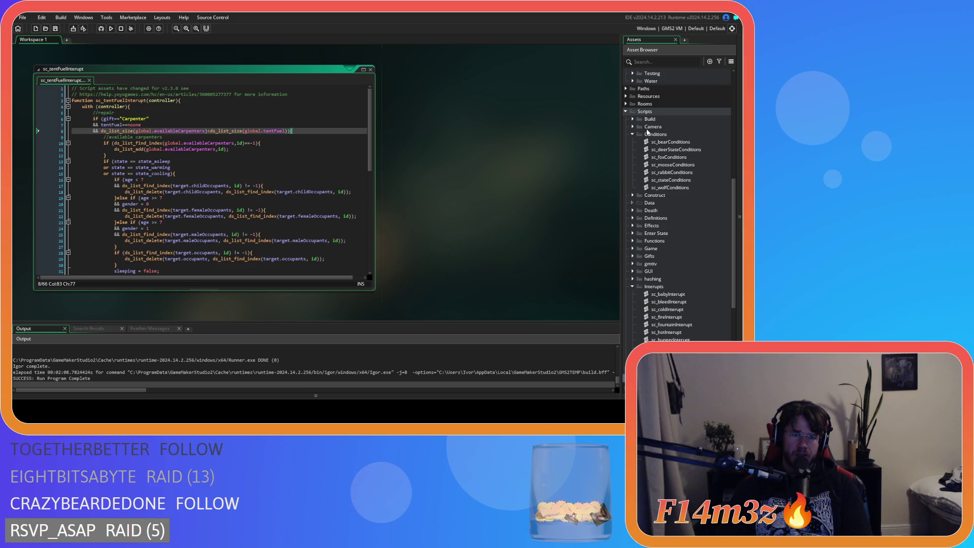
pyautogui.scroll(8, 647, 143)
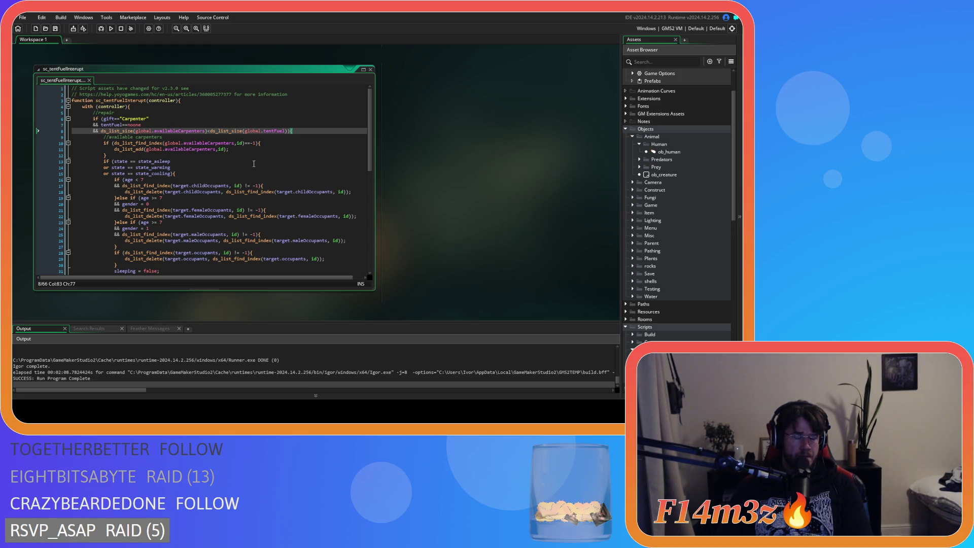
# Open ob_human's Create code and find the state_asleep function definition at line 1012.
pyautogui.doubleClick(668, 151)
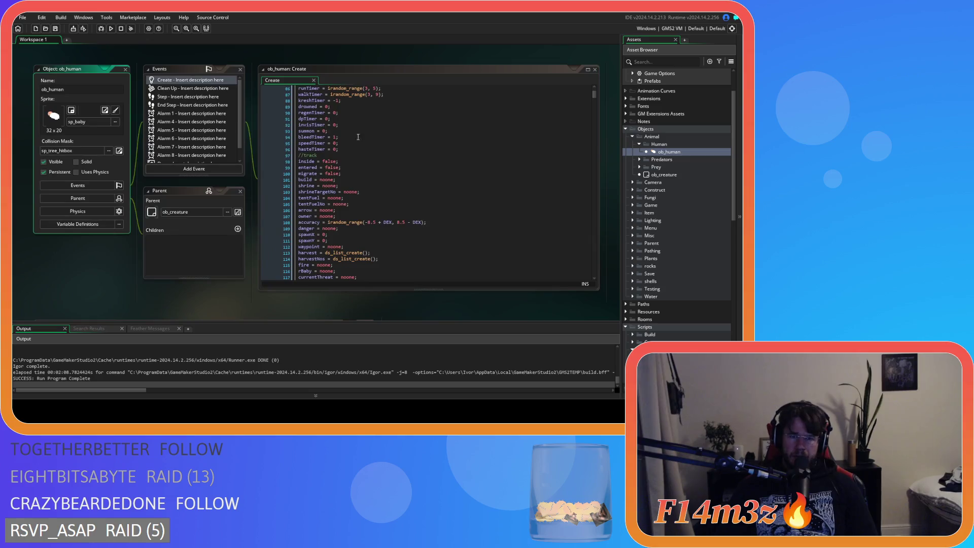
pyautogui.click(357, 137)
pyautogui.hotkey('ctrl', 'f')
pyautogui.write('state_')
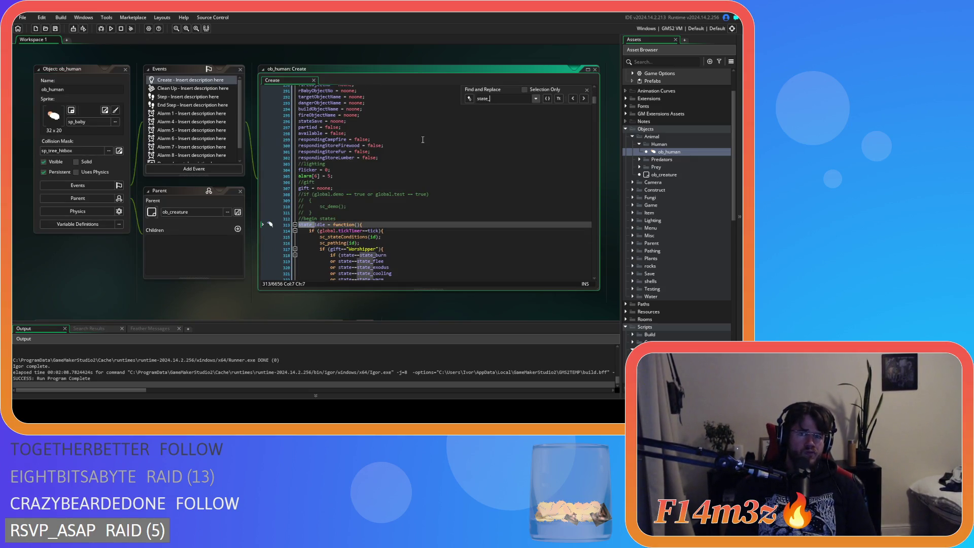
pyautogui.write('a')
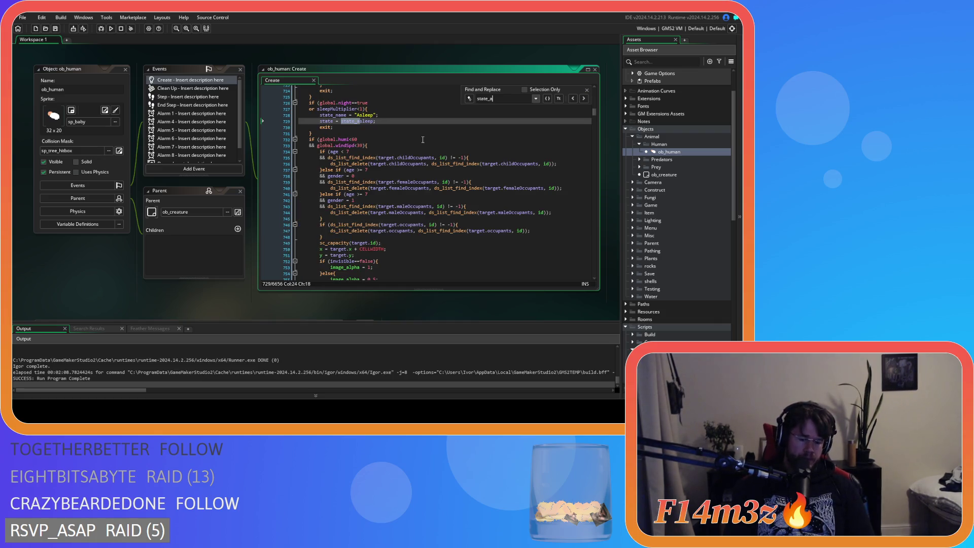
pyautogui.write('sleep')
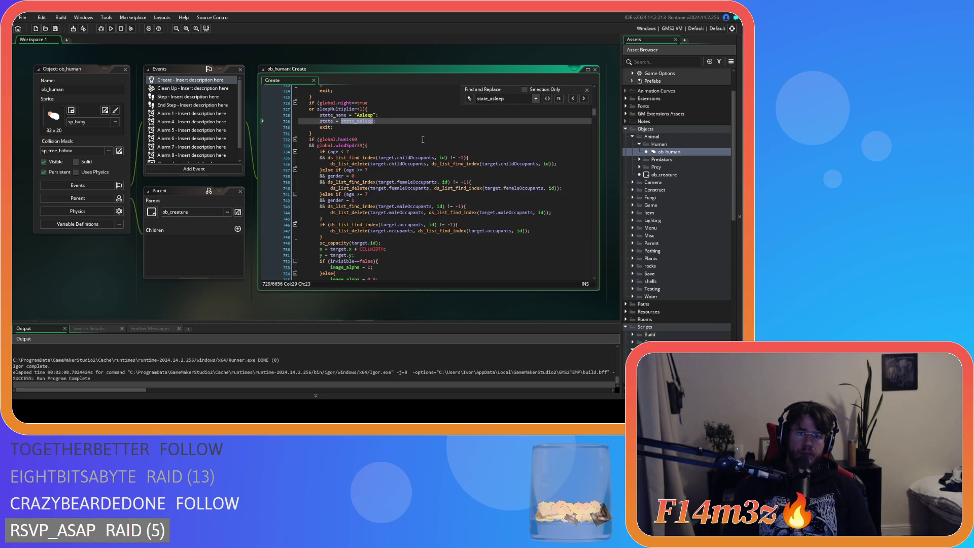
pyautogui.click(584, 98)
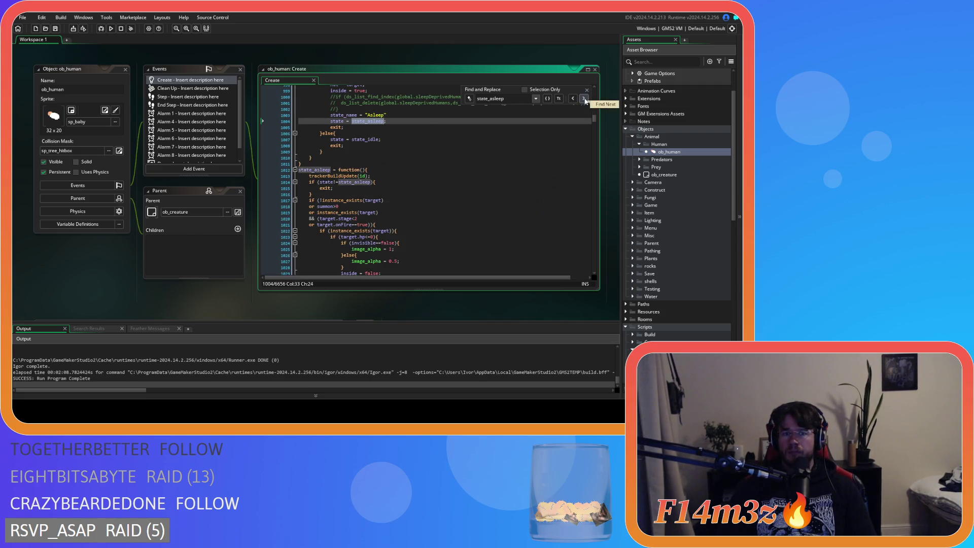
pyautogui.click(583, 98)
# Scroll through state_asleep to its sc_repairInterupt(id) and sc_tentFuelInterupt(id) interrupt calls.
pyautogui.scroll(-2, 527, 181)
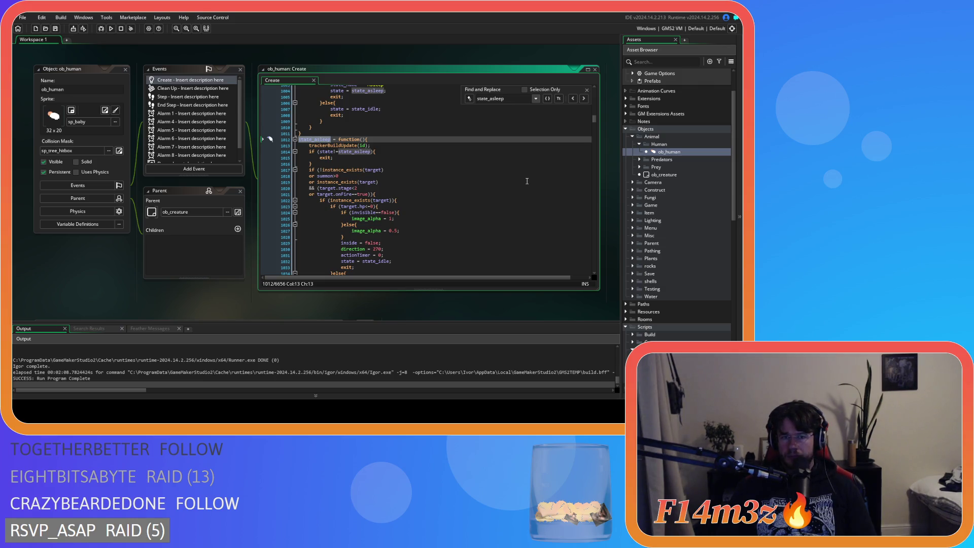
pyautogui.scroll(-5, 527, 181)
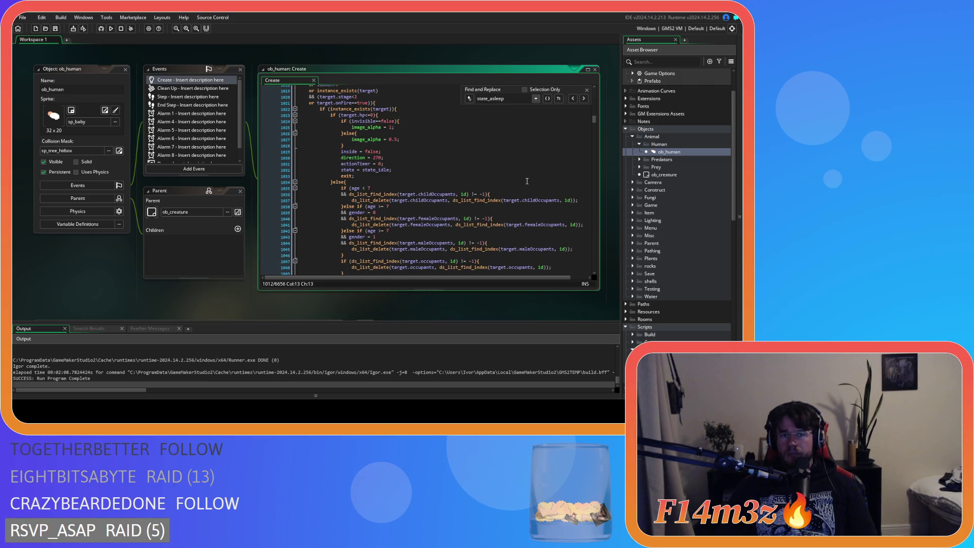
pyautogui.scroll(-16, 527, 181)
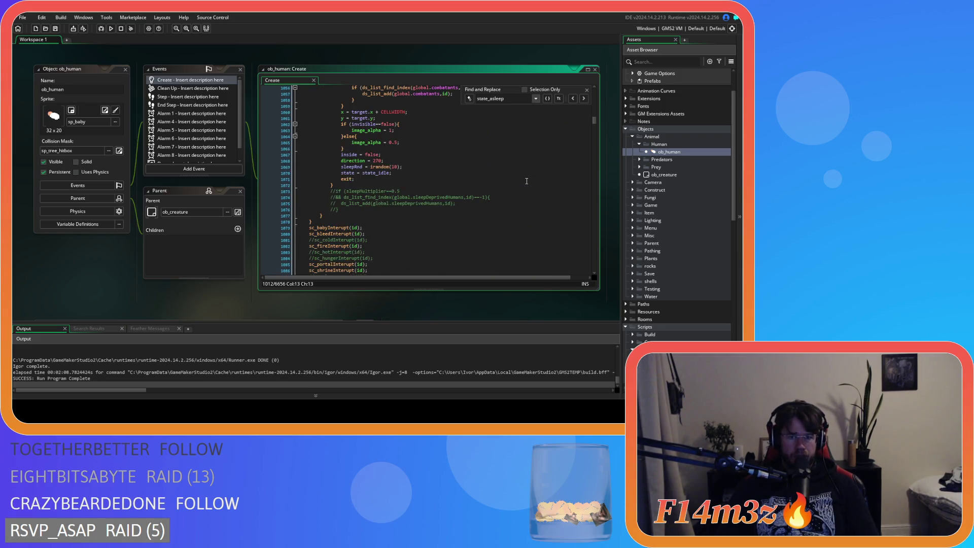
pyautogui.scroll(-3, 527, 181)
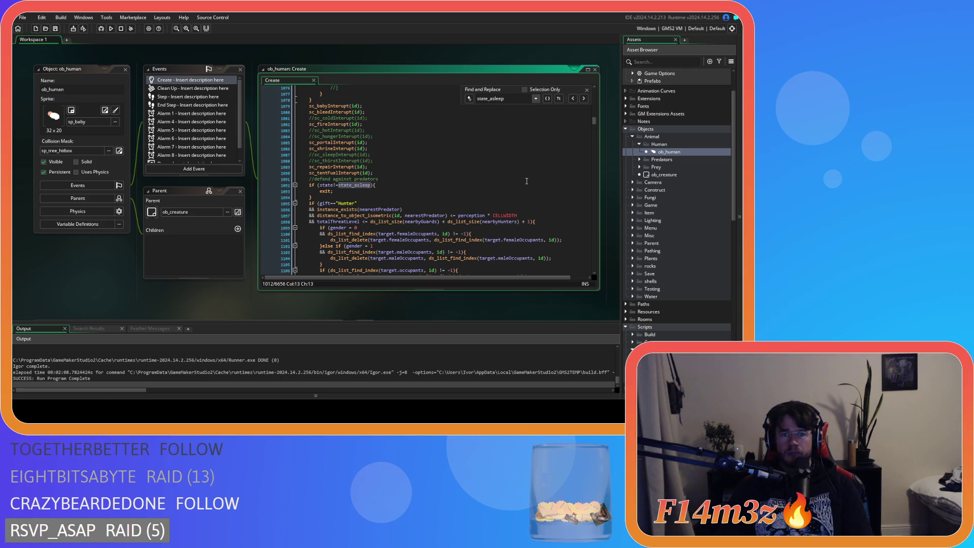
pyautogui.scroll(-6, 527, 181)
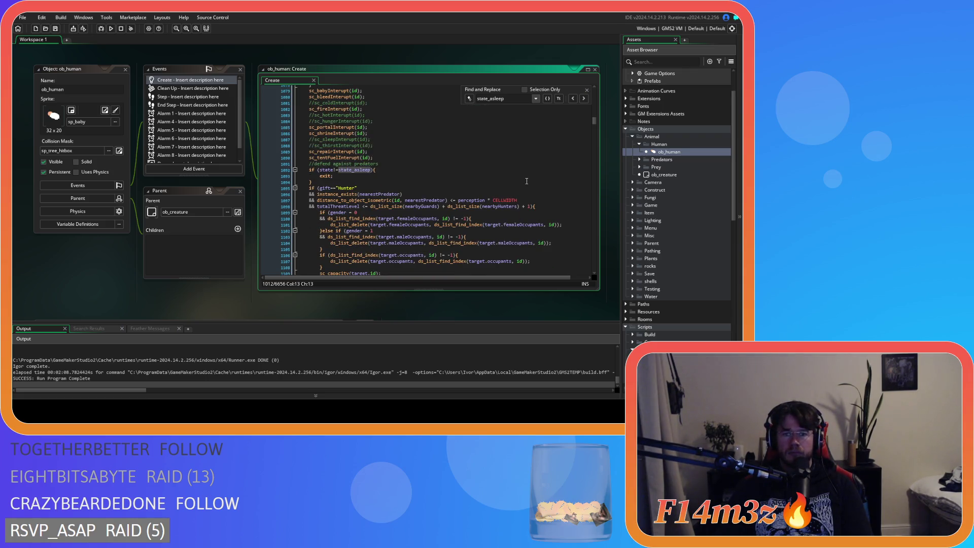
pyautogui.scroll(-20, 527, 181)
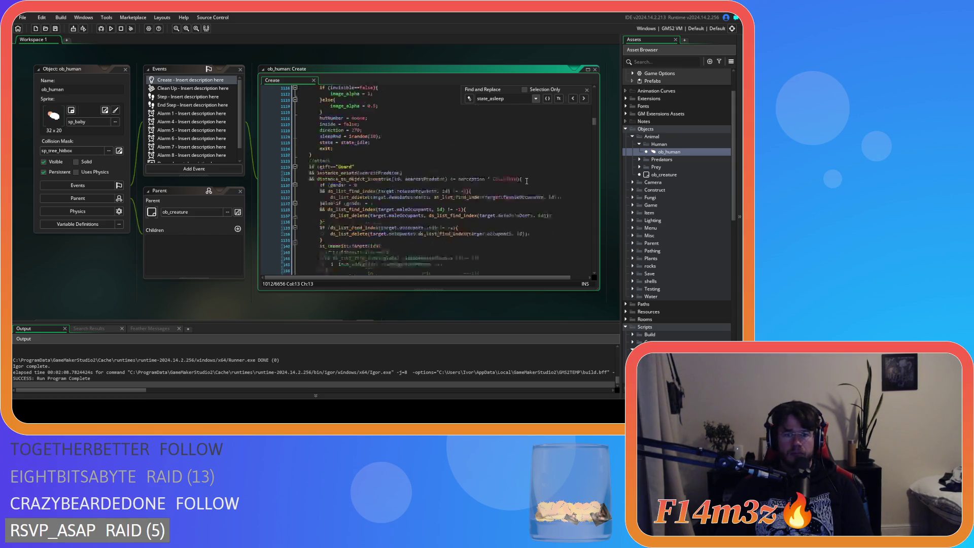
pyautogui.scroll(20, 527, 181)
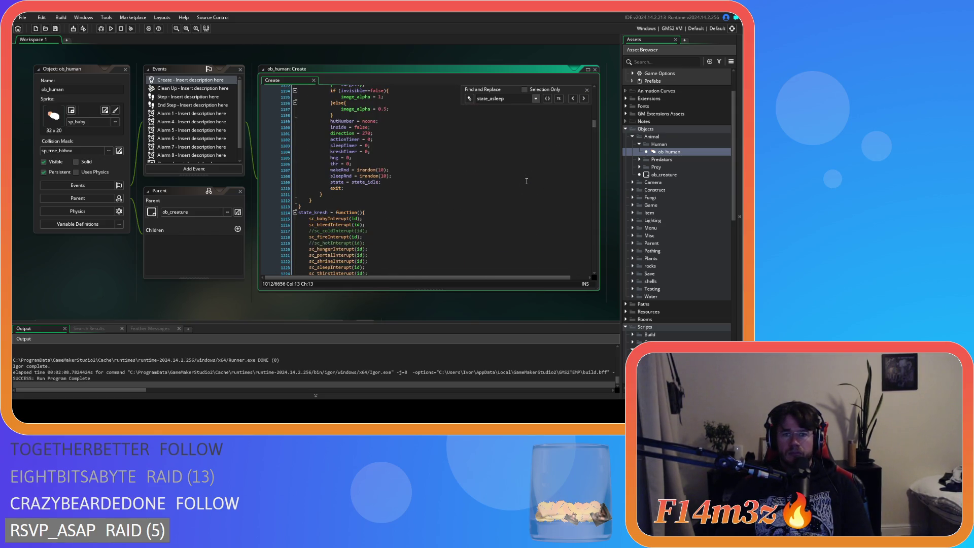
pyautogui.scroll(7, 526, 188)
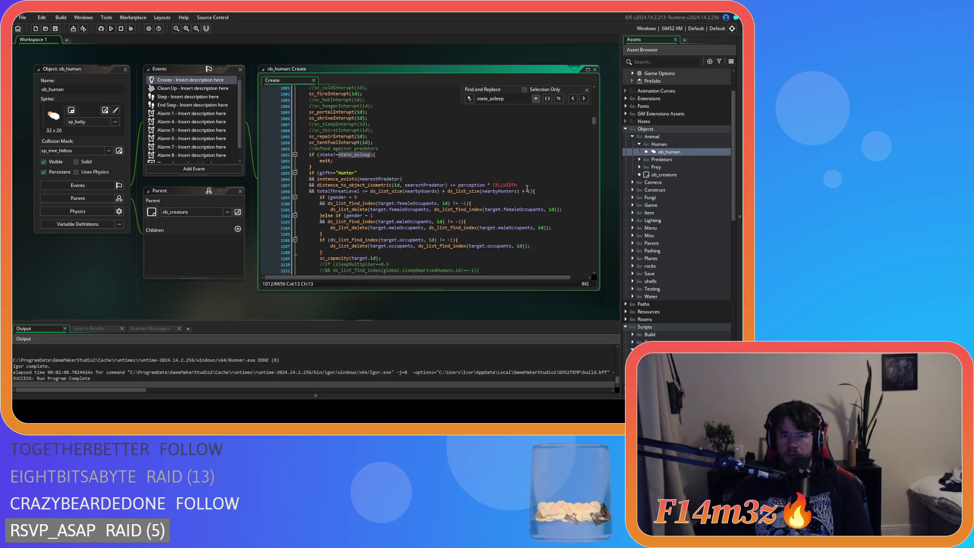
pyautogui.scroll(-7, 668, 284)
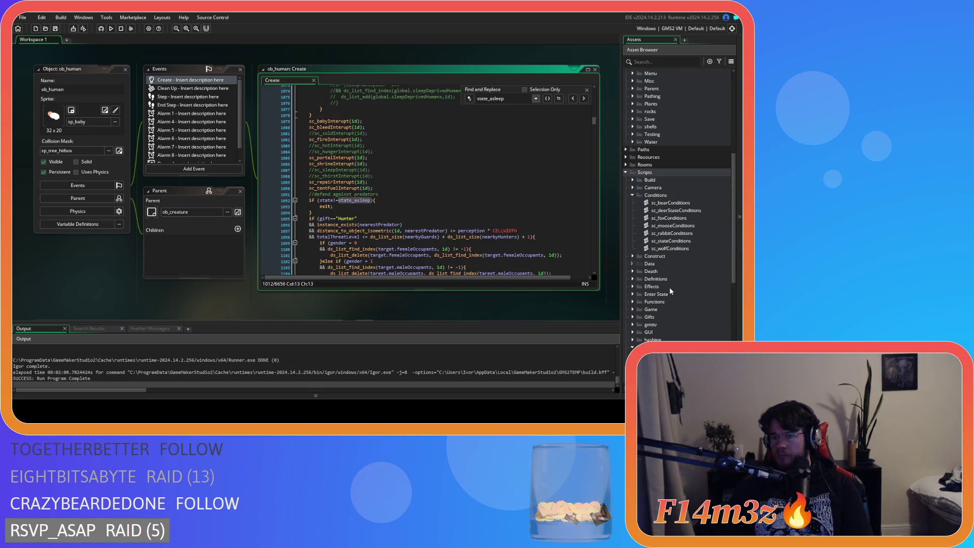
pyautogui.scroll(-4, 667, 284)
# Open sc_stateConditions and search it for 'state_sleep'.
pyautogui.doubleClick(671, 149)
pyautogui.hotkey('ctrl', 'f')
pyautogui.write('state+sleep')
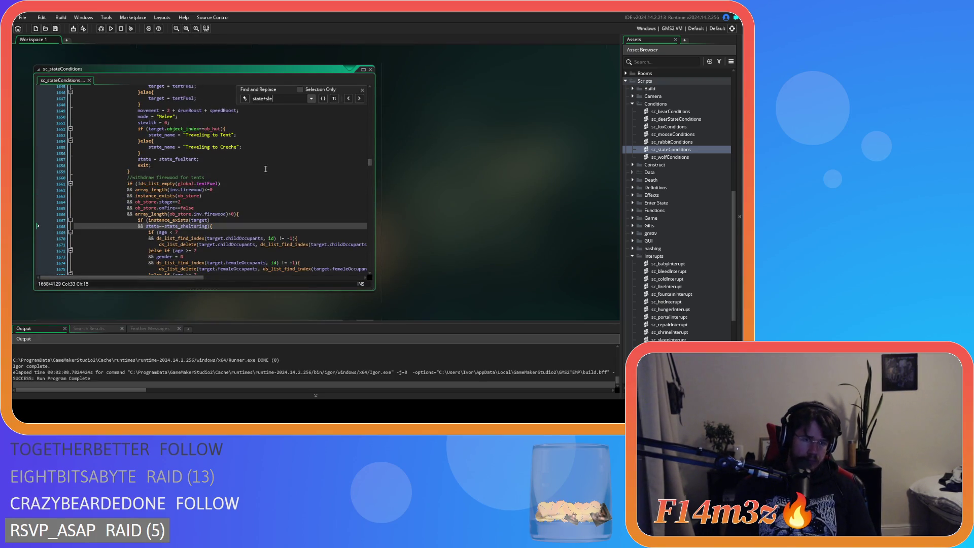
pyautogui.press('BackSpace')
pyautogui.press('BackSpace')
pyautogui.press('BackSpace')
pyautogui.write('_sleep')
# Inspect the //sleep block's sunrise wake-time and sleepMultiplier conditions, then select 'sleep' in the search term.
pyautogui.scroll(5, 266, 168)
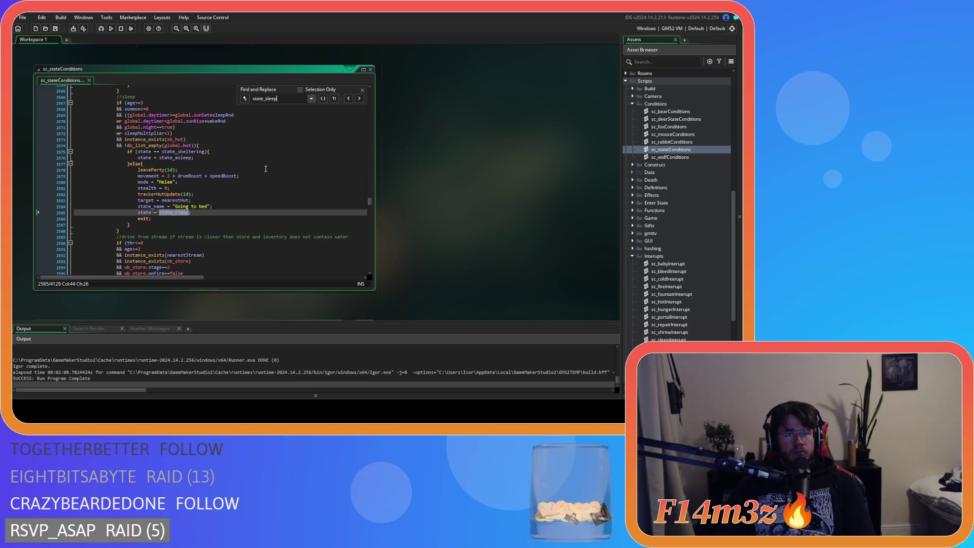
pyautogui.click(266, 122)
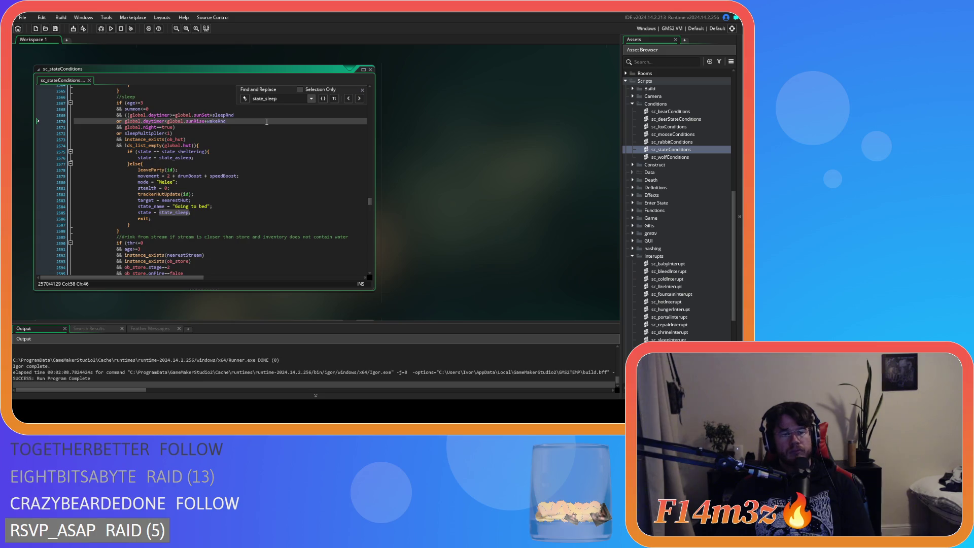
pyautogui.click(254, 133)
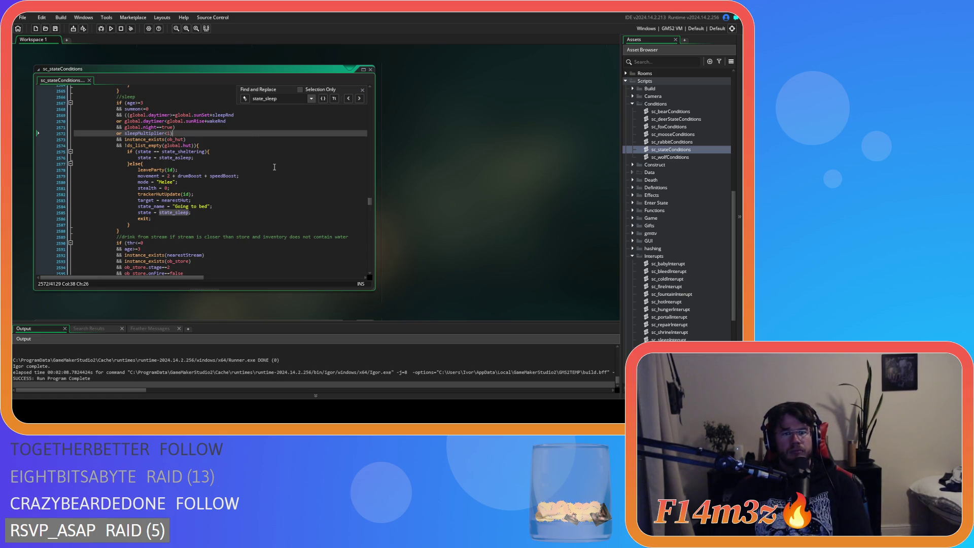
pyautogui.scroll(5, 292, 184)
pyautogui.scroll(-1, 292, 184)
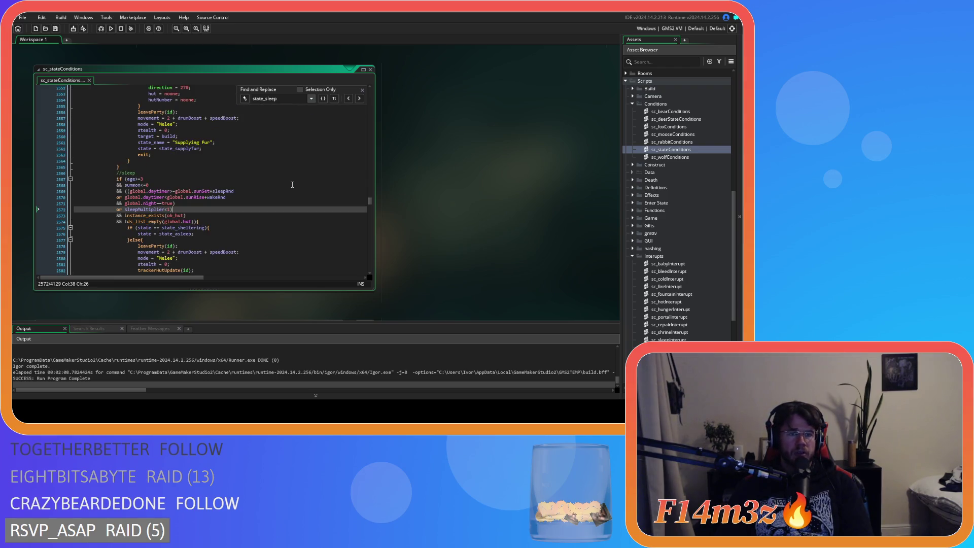
pyautogui.scroll(20, 347, 203)
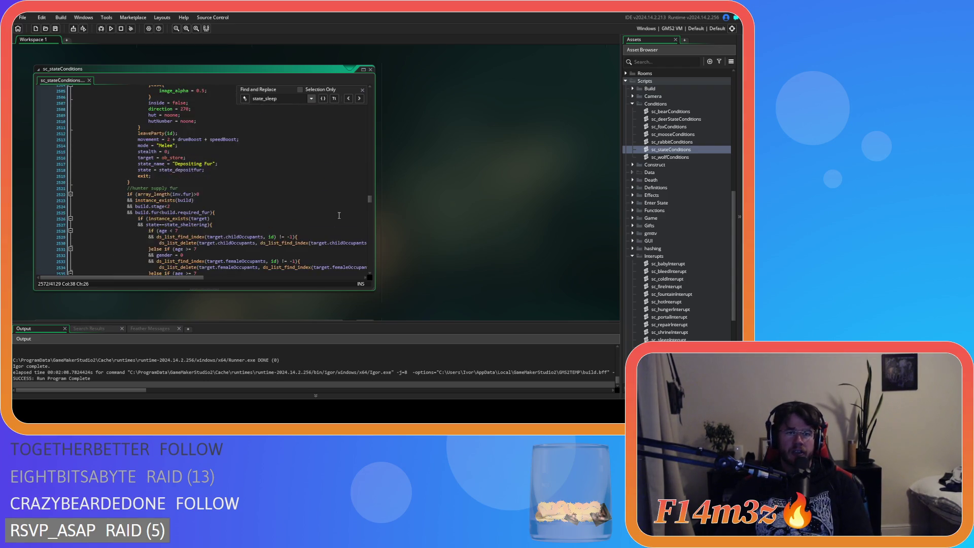
pyautogui.scroll(-20, 336, 218)
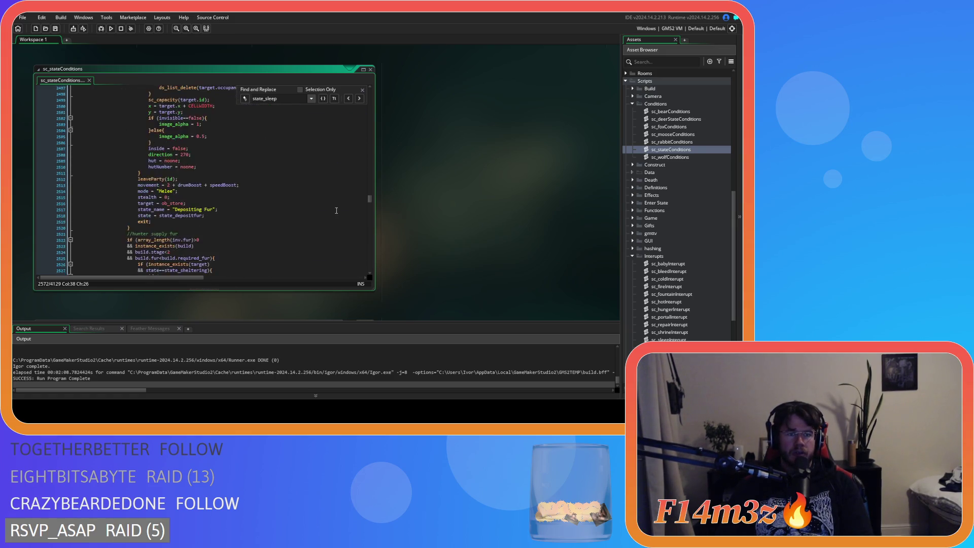
pyautogui.click(90, 188)
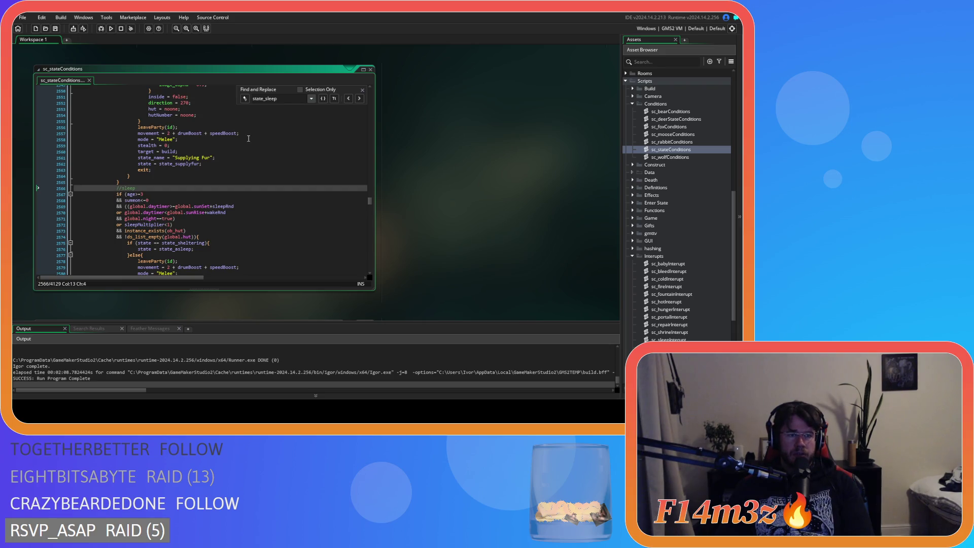
pyautogui.moveTo(277, 99); pyautogui.dragTo(265, 100)
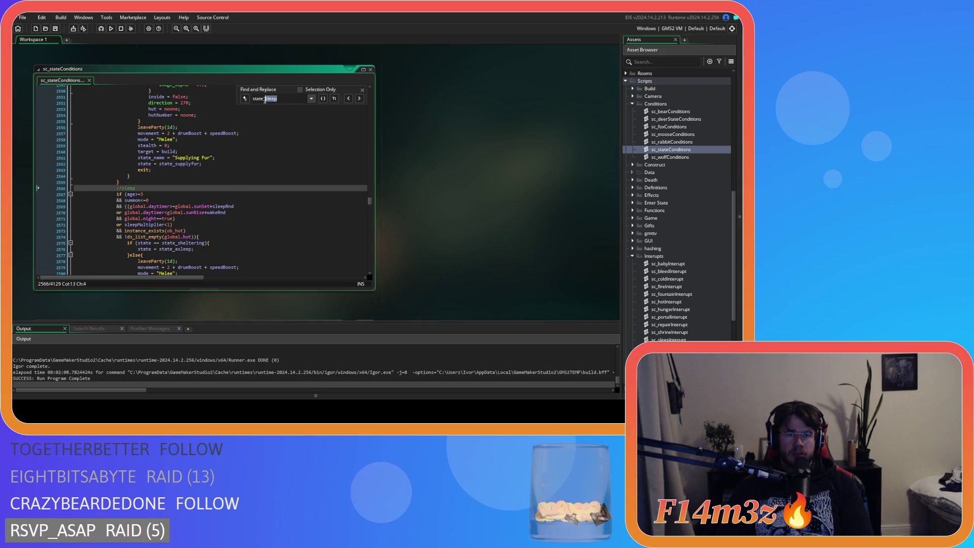
# Search for 'state_repair' and review the repair-tents block and its build fur requirement.
pyautogui.write('repair')
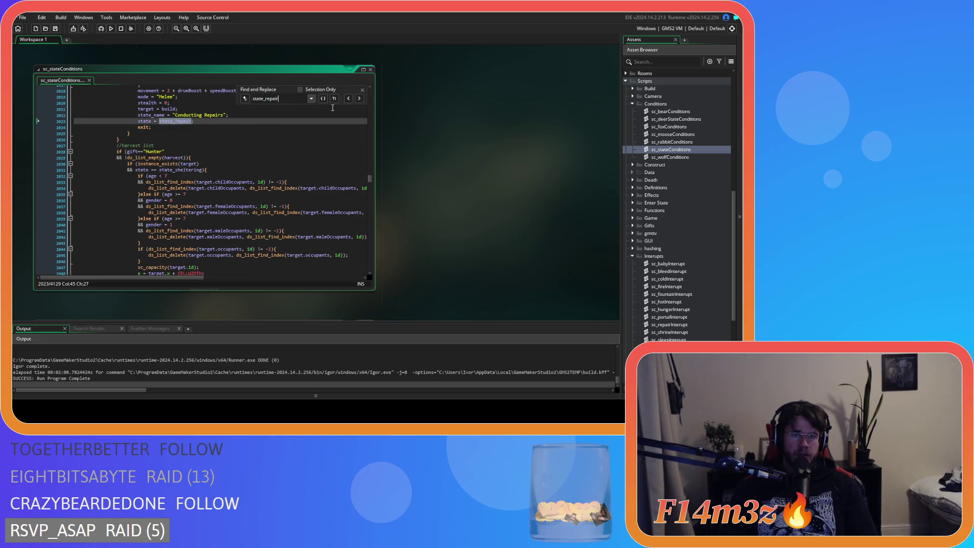
pyautogui.scroll(10, 189, 146)
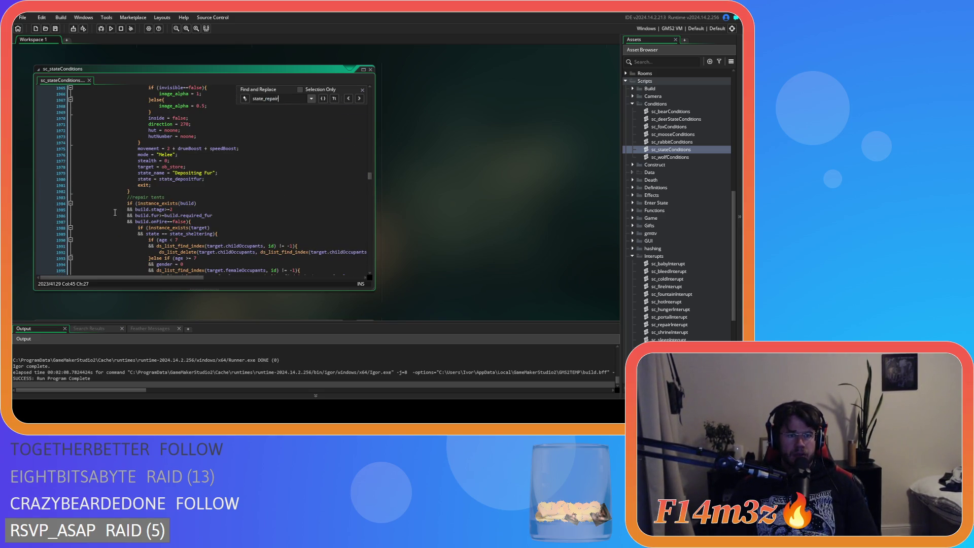
pyautogui.click(134, 203)
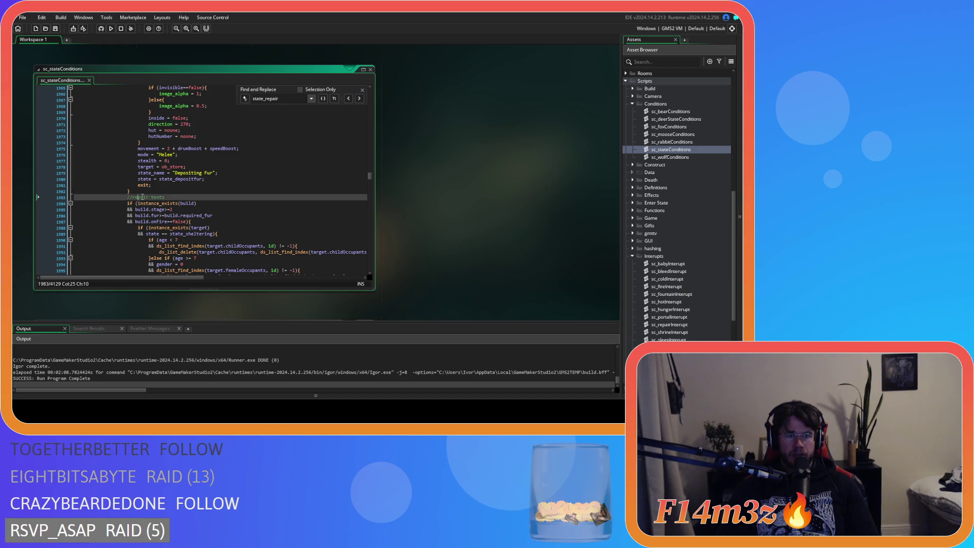
pyautogui.scroll(-12, 220, 199)
pyautogui.scroll(8, 220, 198)
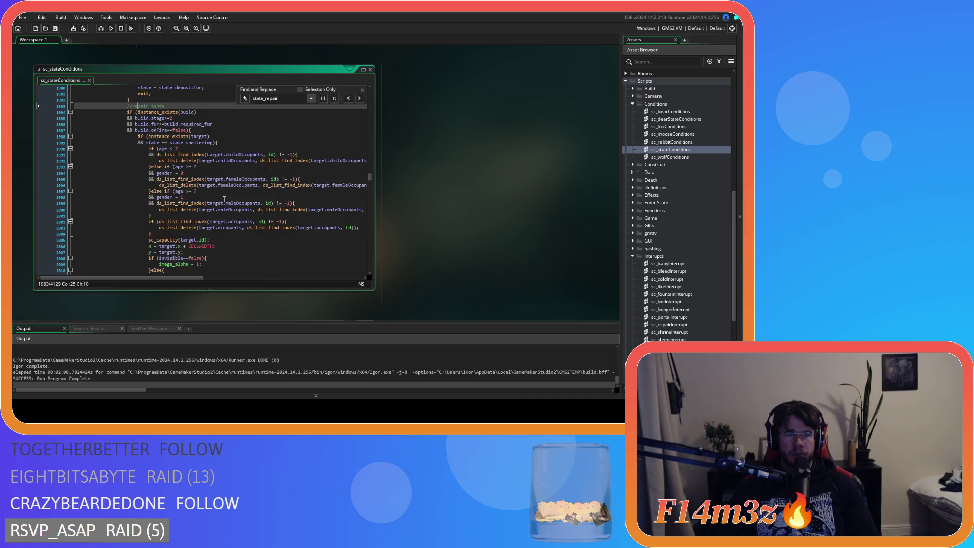
pyautogui.click(250, 155)
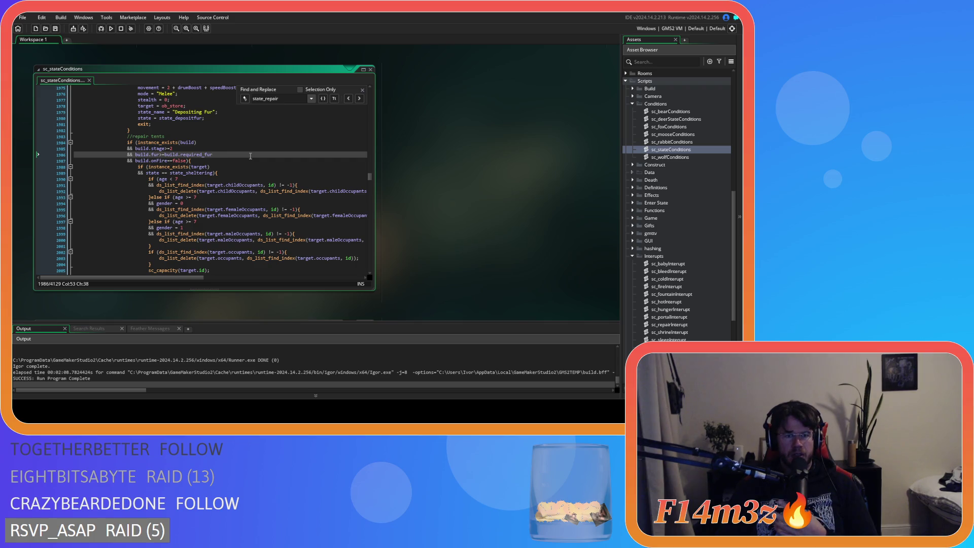
pyautogui.scroll(10, 250, 155)
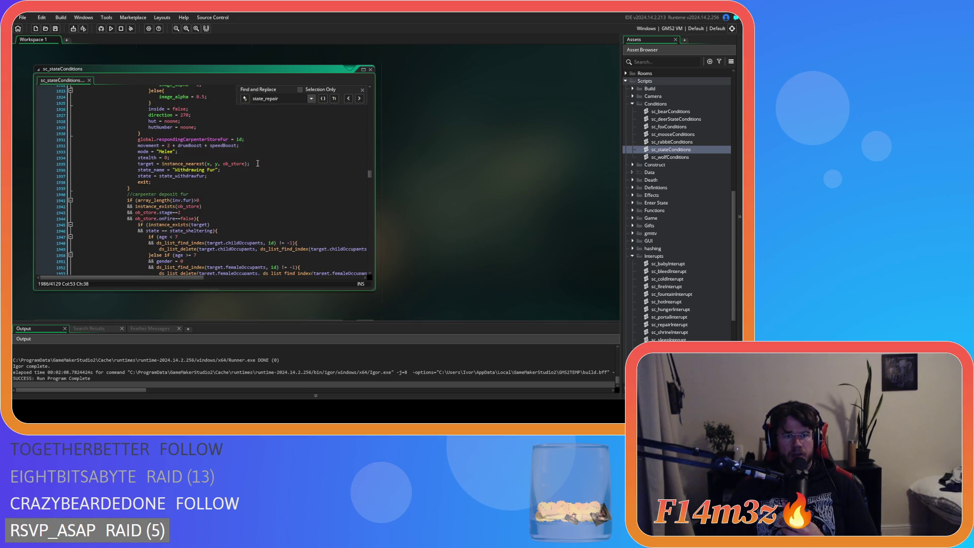
pyautogui.scroll(-8, 257, 163)
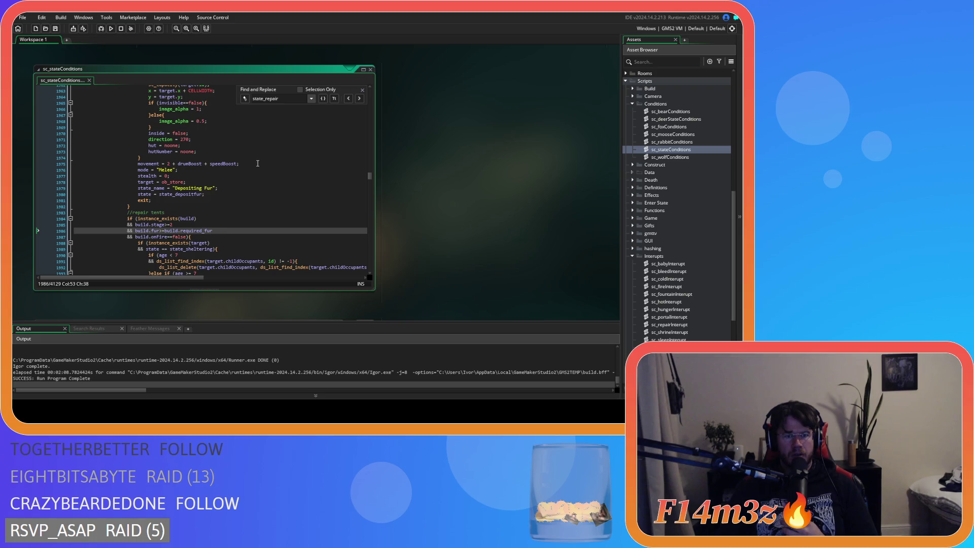
pyautogui.scroll(6, 258, 164)
pyautogui.scroll(-7, 258, 163)
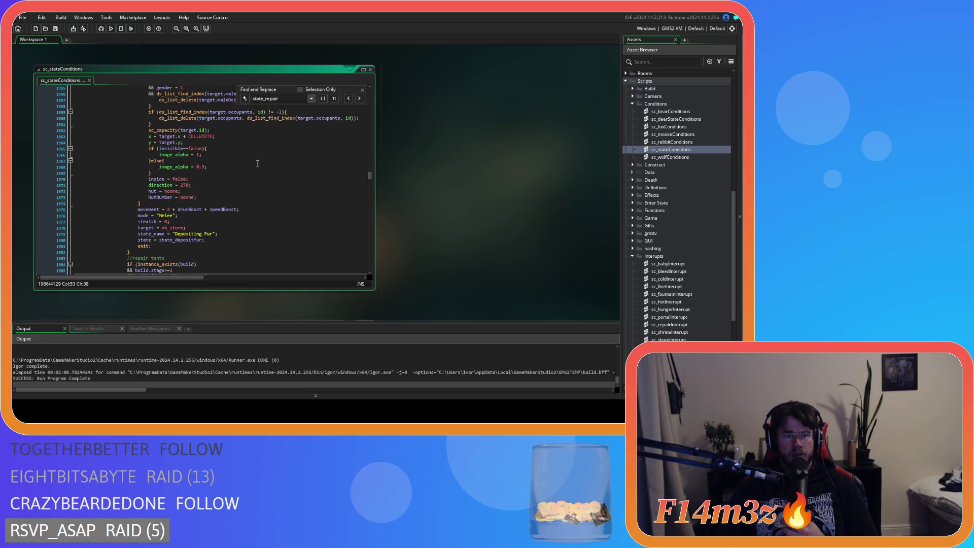
pyautogui.scroll(3, 258, 163)
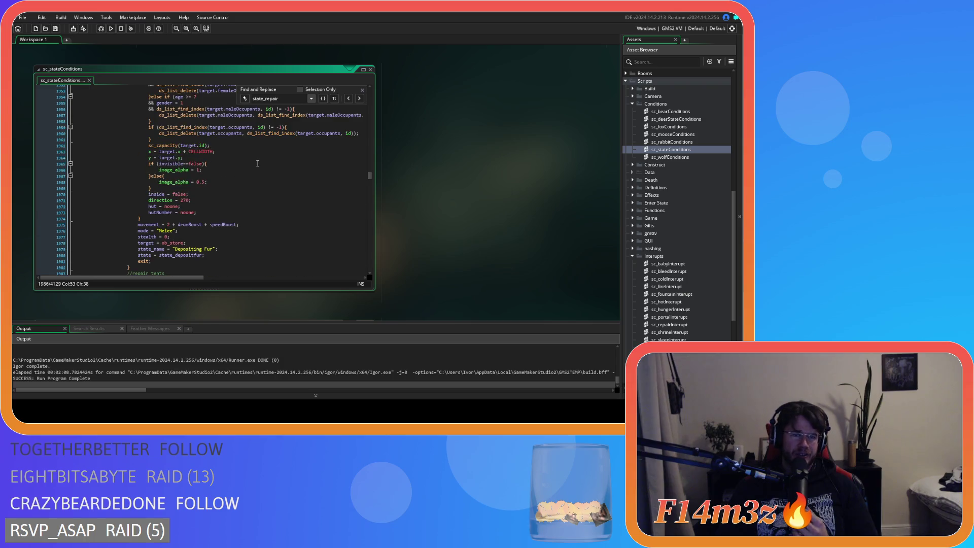
pyautogui.scroll(-3, 258, 163)
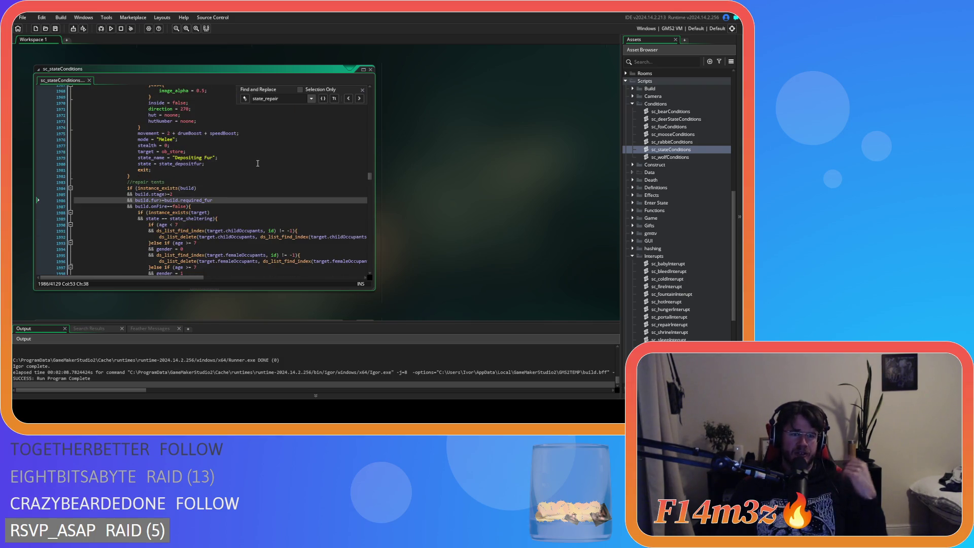
pyautogui.scroll(10, 257, 164)
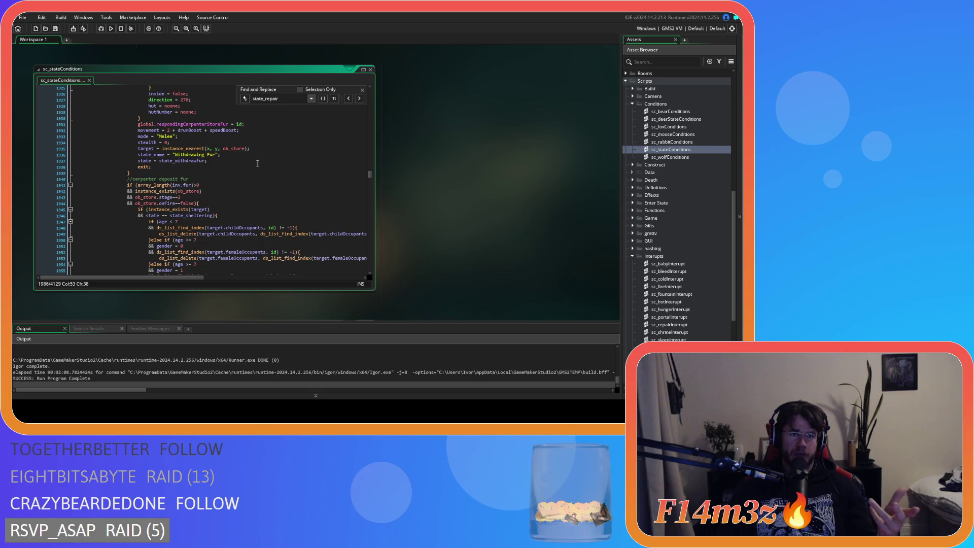
pyautogui.scroll(-11, 258, 164)
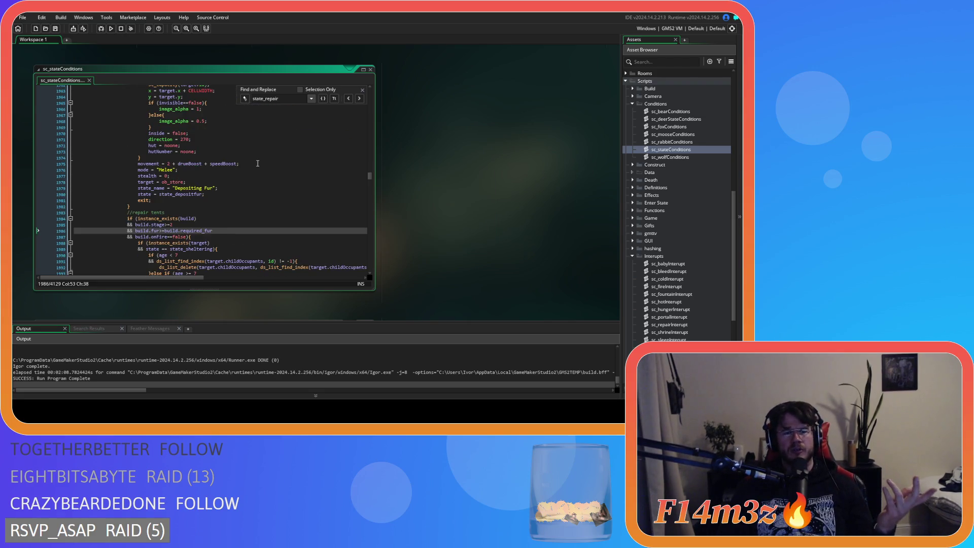
# Scroll up past the carpenter lumber and withdraw-firewood blocks to the //fuel tent block.
pyautogui.moveTo(278, 99); pyautogui.dragTo(263, 98)
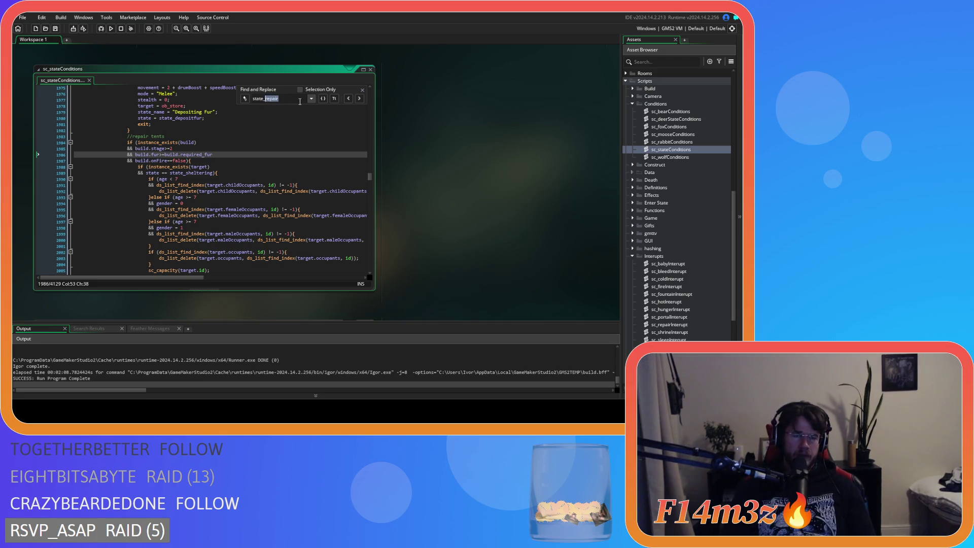
pyautogui.scroll(11, 275, 164)
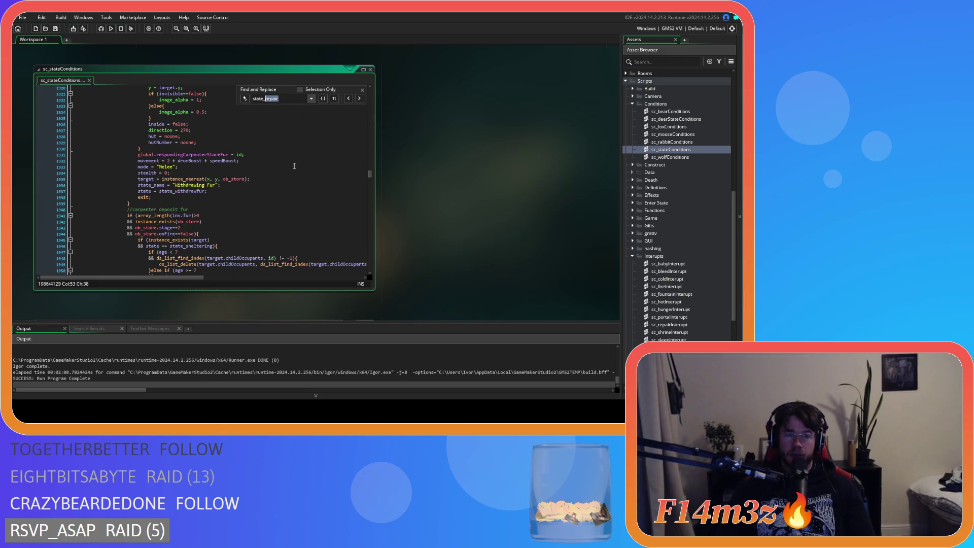
pyautogui.scroll(9, 294, 166)
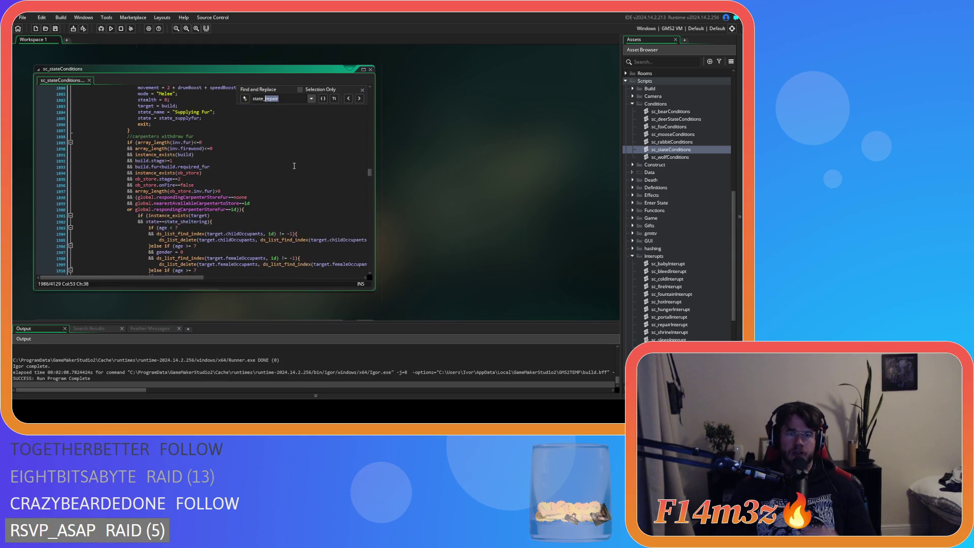
pyautogui.scroll(12, 293, 166)
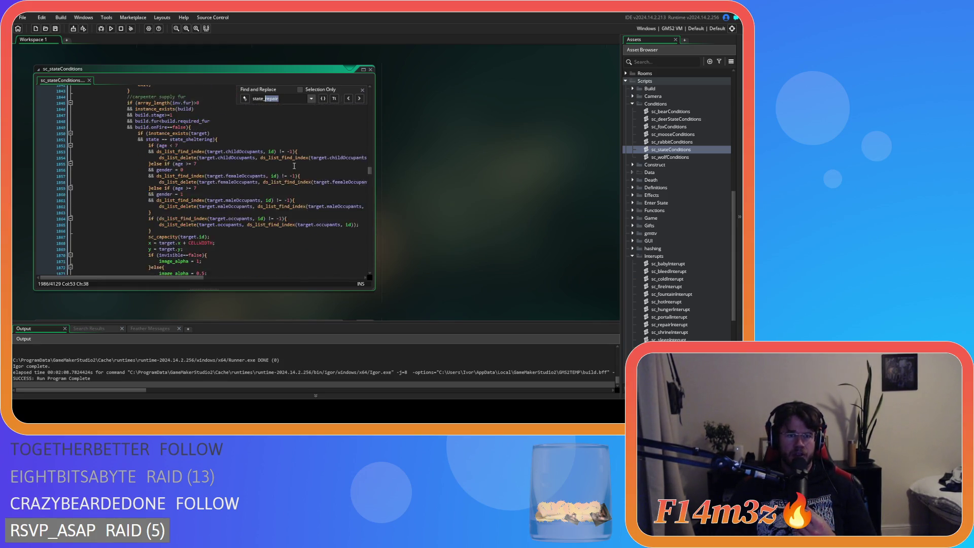
pyautogui.scroll(10, 294, 166)
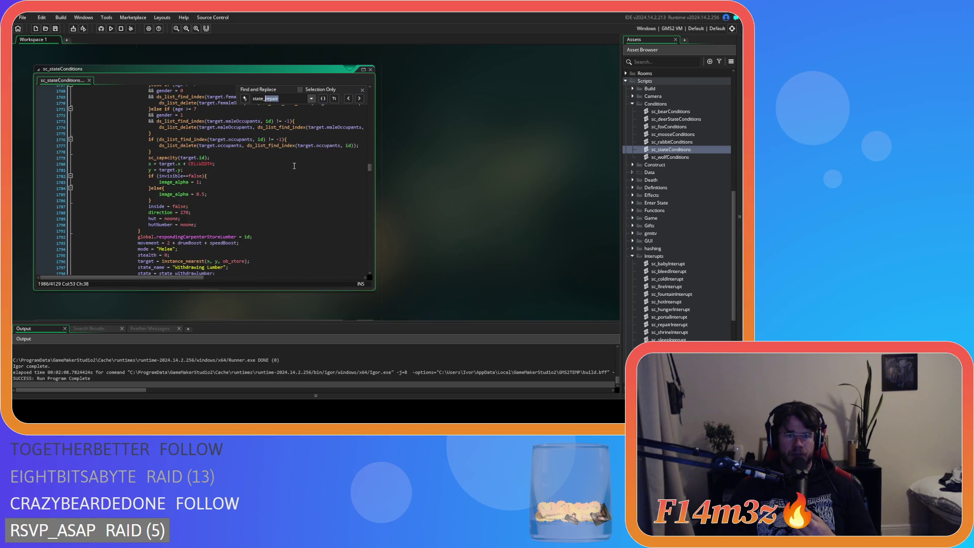
pyautogui.scroll(5, 293, 166)
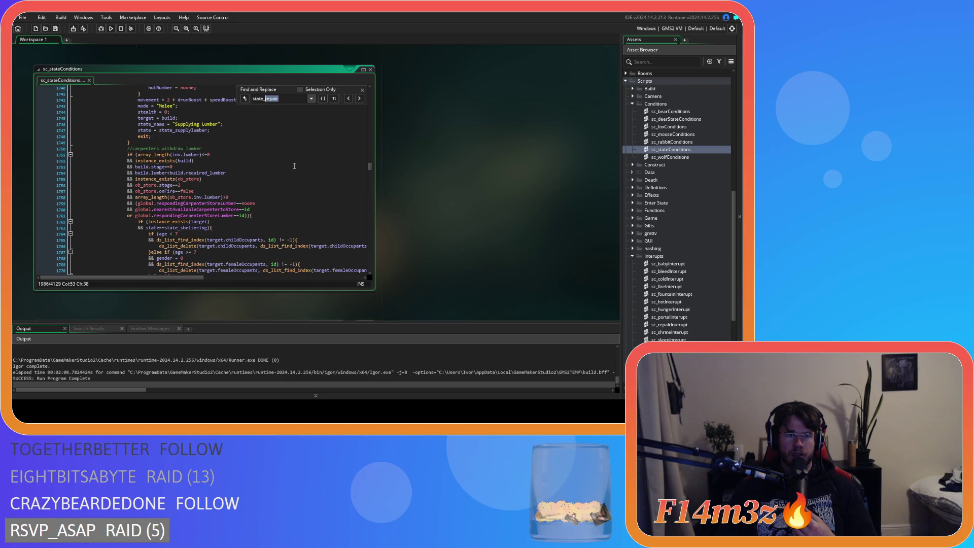
pyautogui.scroll(18, 293, 166)
pyautogui.scroll(10, 294, 166)
# Place the caret on the //fuel tent comment and close the Find and Replace bar.
pyautogui.click(312, 146)
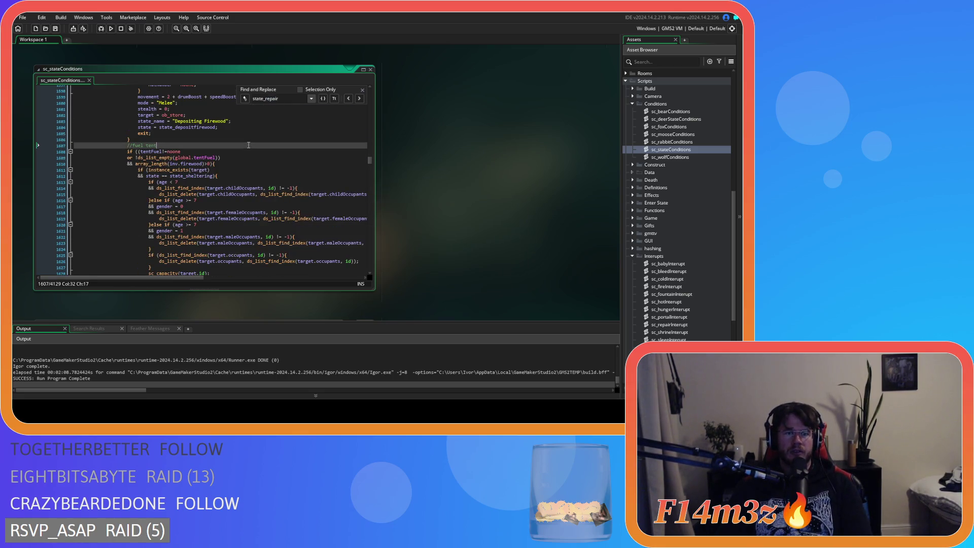
pyautogui.click(363, 90)
pyautogui.scroll(8, 274, 188)
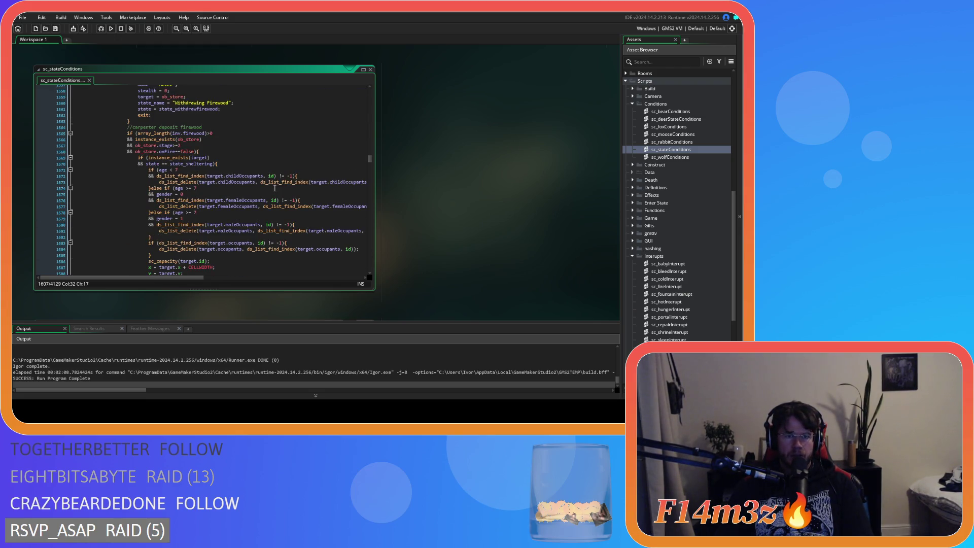
pyautogui.scroll(1, 274, 188)
pyautogui.scroll(3, 274, 188)
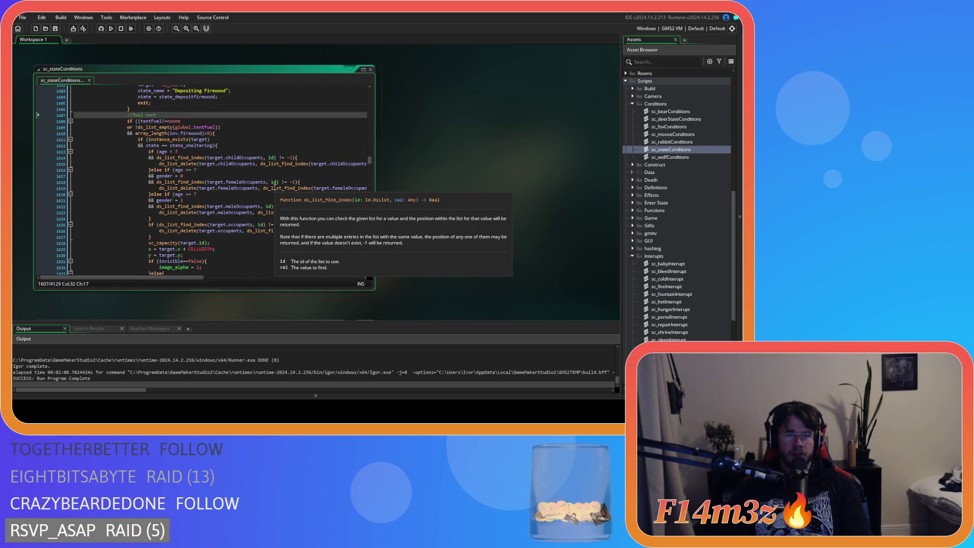
# Review the fuel-tent logic: firewood length check, taking the first global.tentFuel entry, state_fueltent.
pyautogui.click(246, 130)
pyautogui.press('Left')
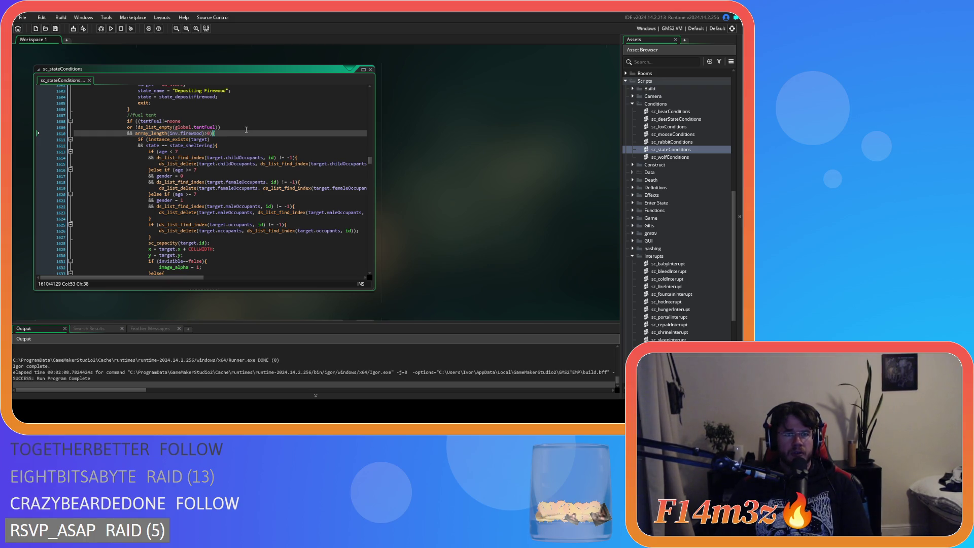
pyautogui.scroll(-7, 246, 130)
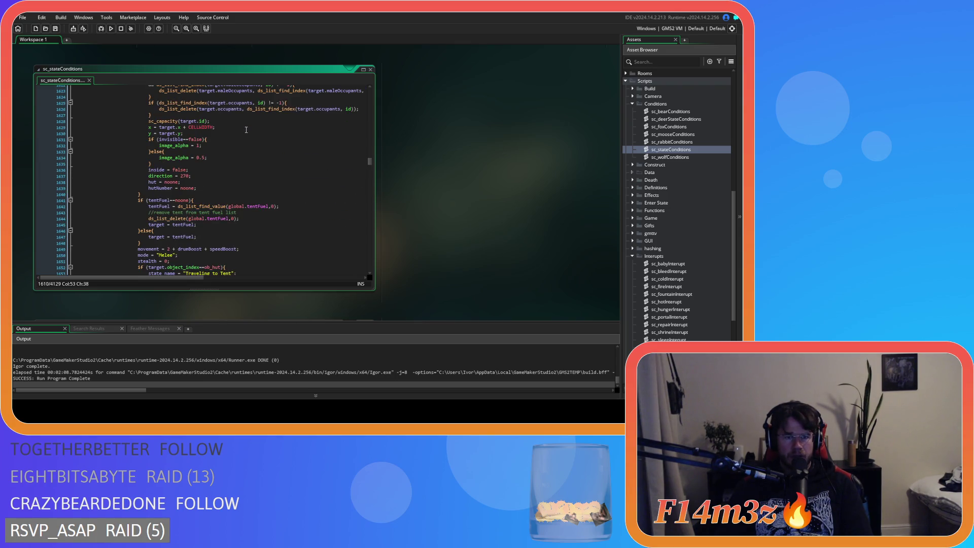
pyautogui.scroll(-5, 246, 130)
pyautogui.scroll(2, 254, 144)
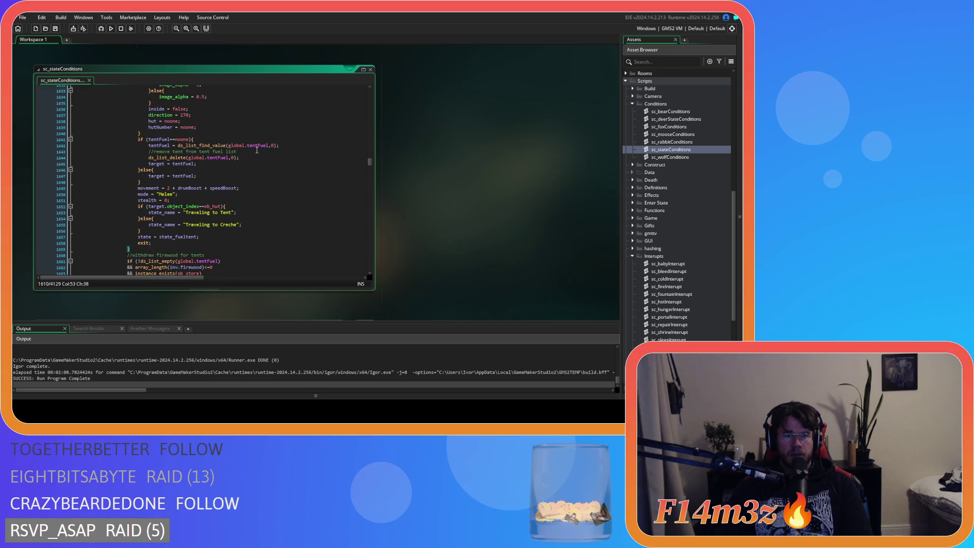